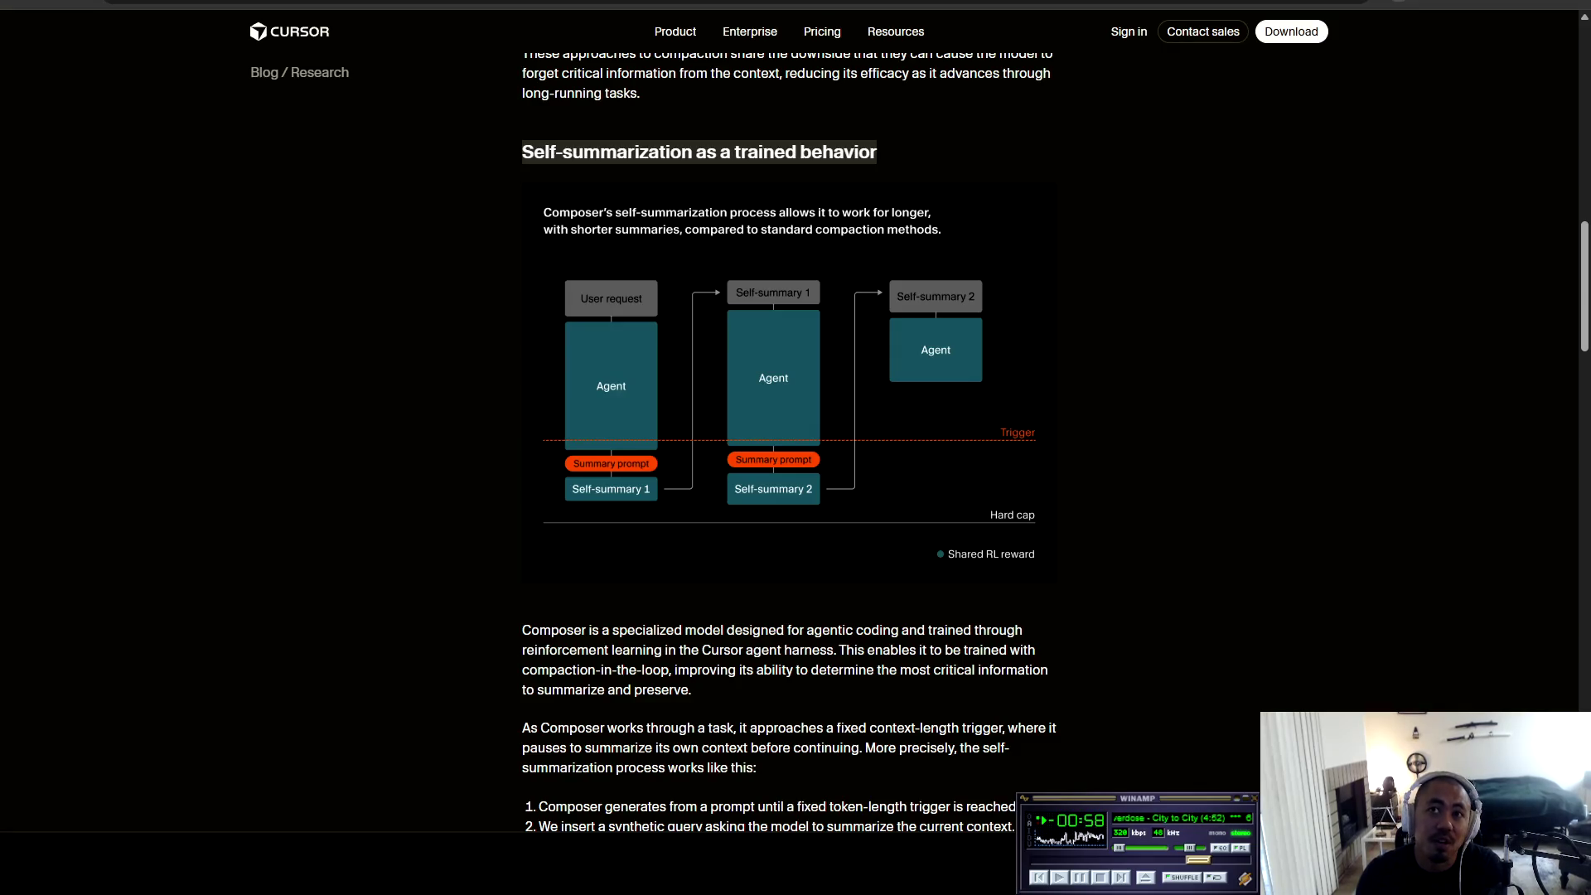
Step: Scroll the Cursor post down to the 'Self-summarization as a trained behavior' diagram and four-step list
scroll(787, 448, "down", 1)
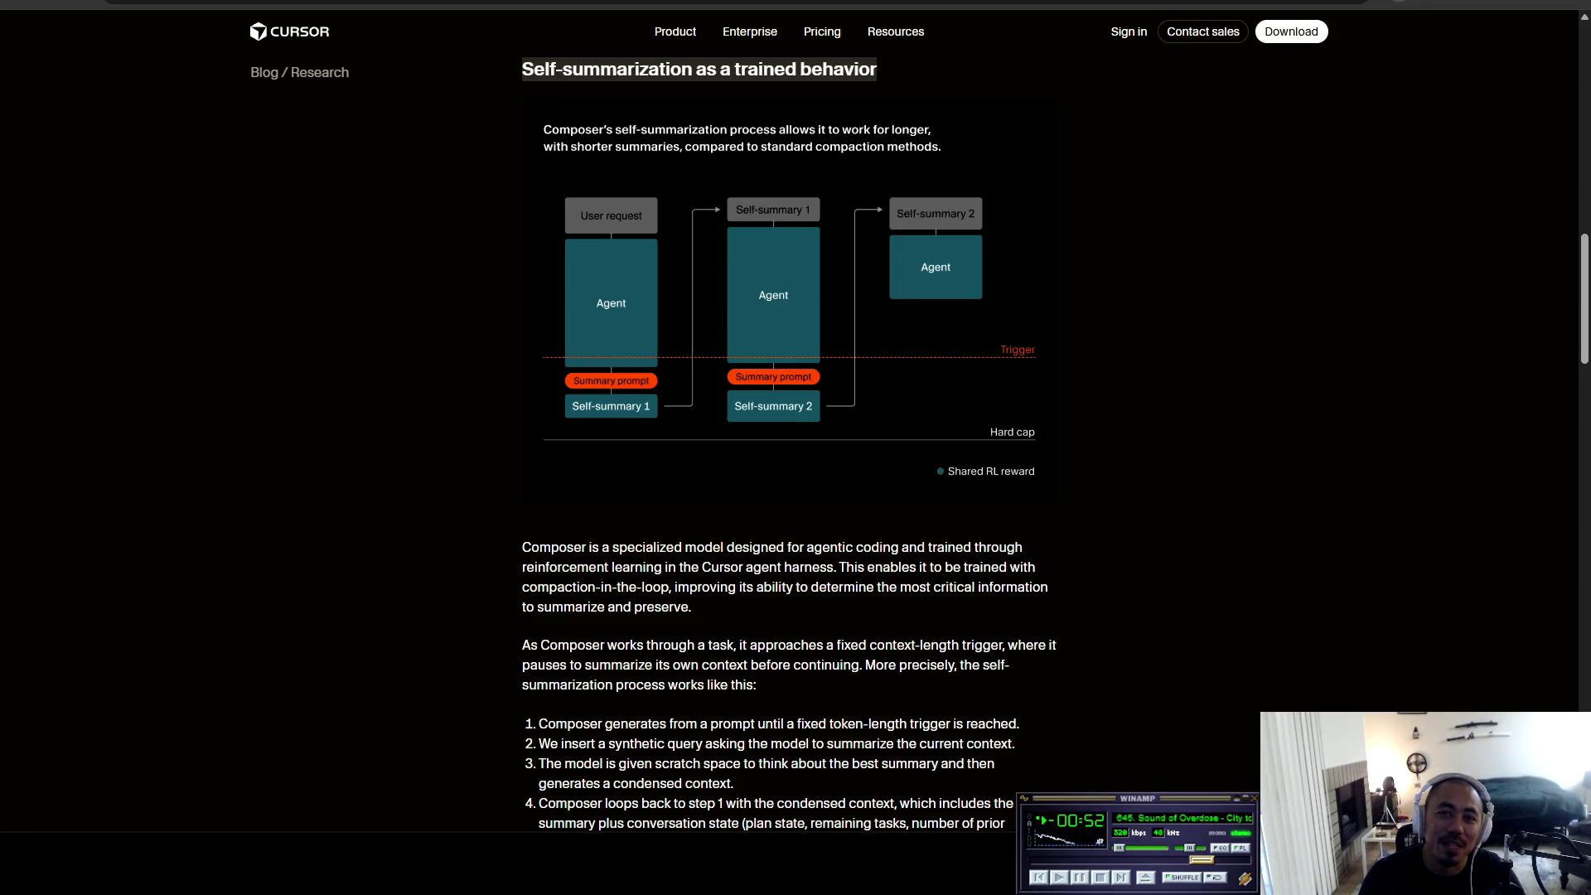
scroll(787, 447, "down", 4)
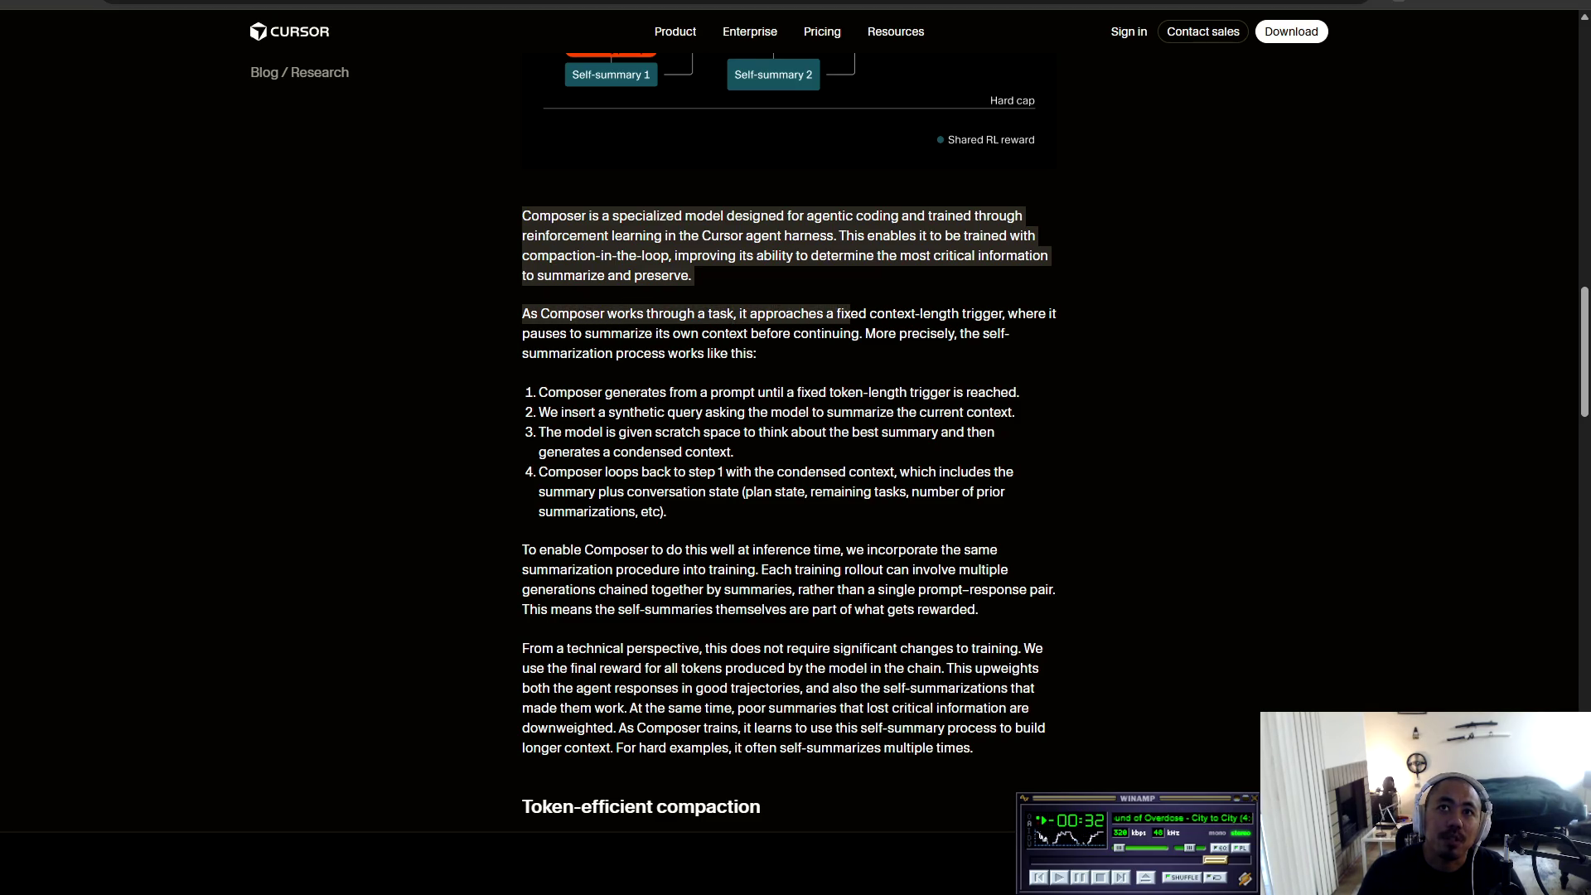
Step: Stop the read-aloud highlighting and read on to the 'Token-efficient compaction' section
key("Escape")
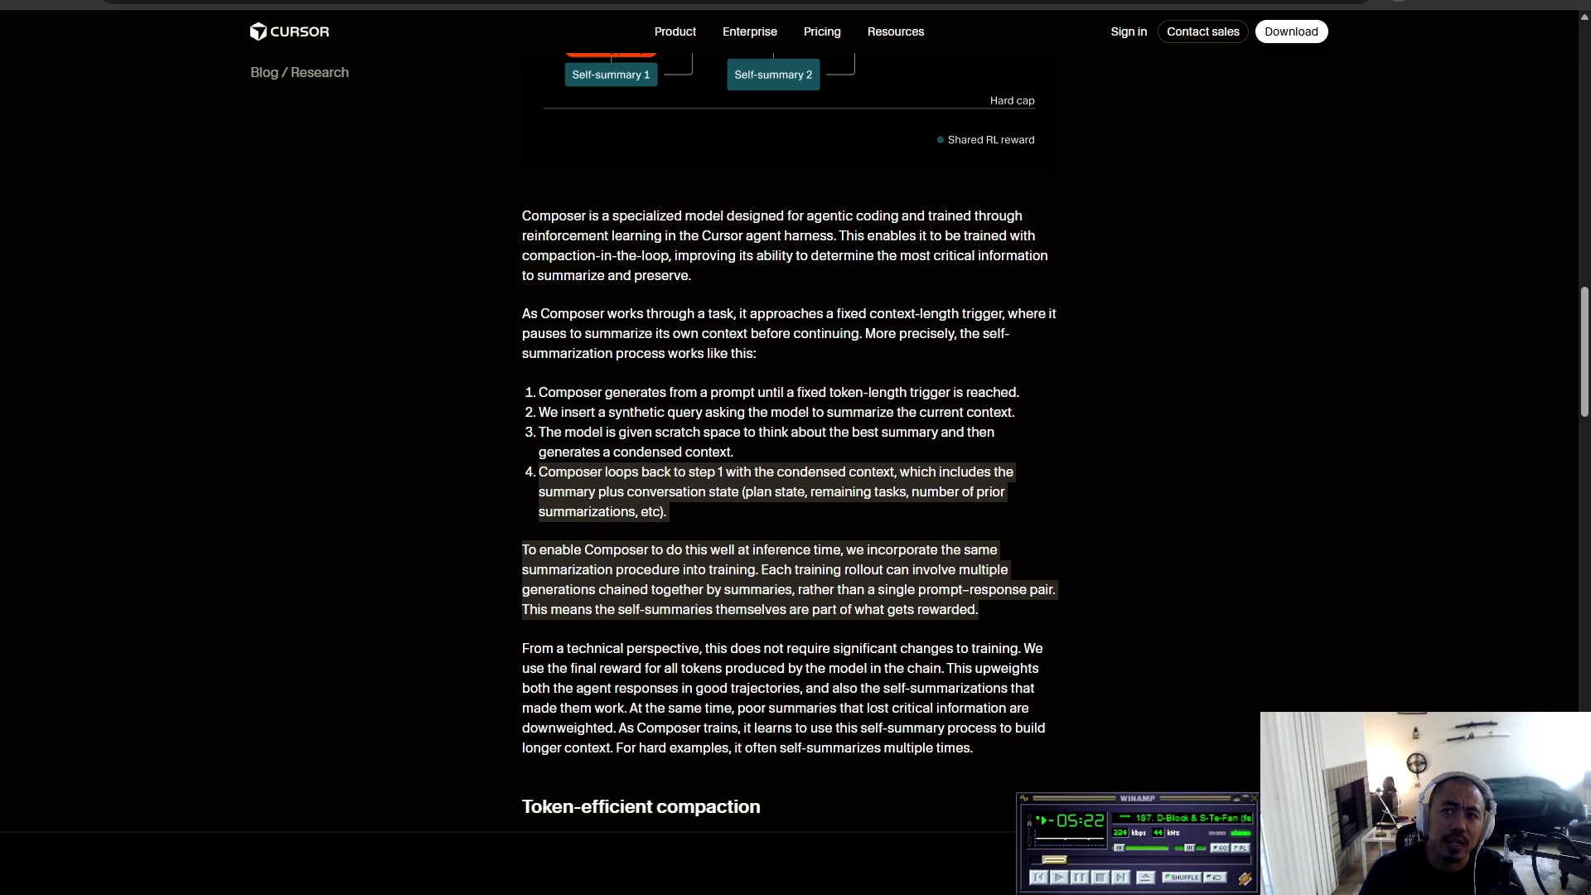
scroll(787, 415, "down", 2)
scroll(787, 415, "down", 2)
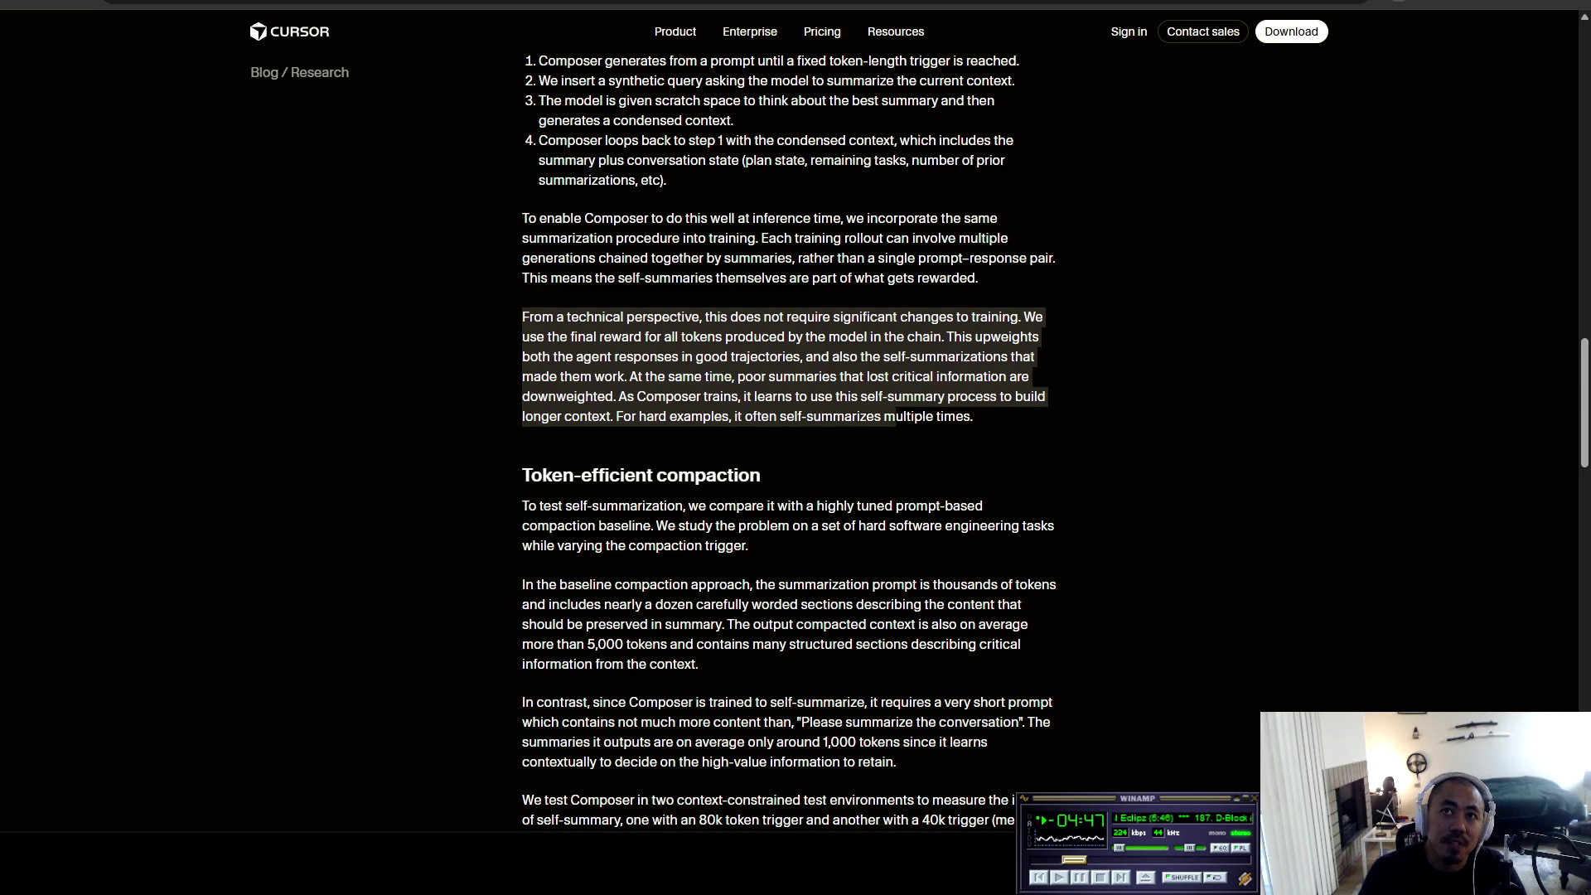
scroll(796, 447, "down", 3)
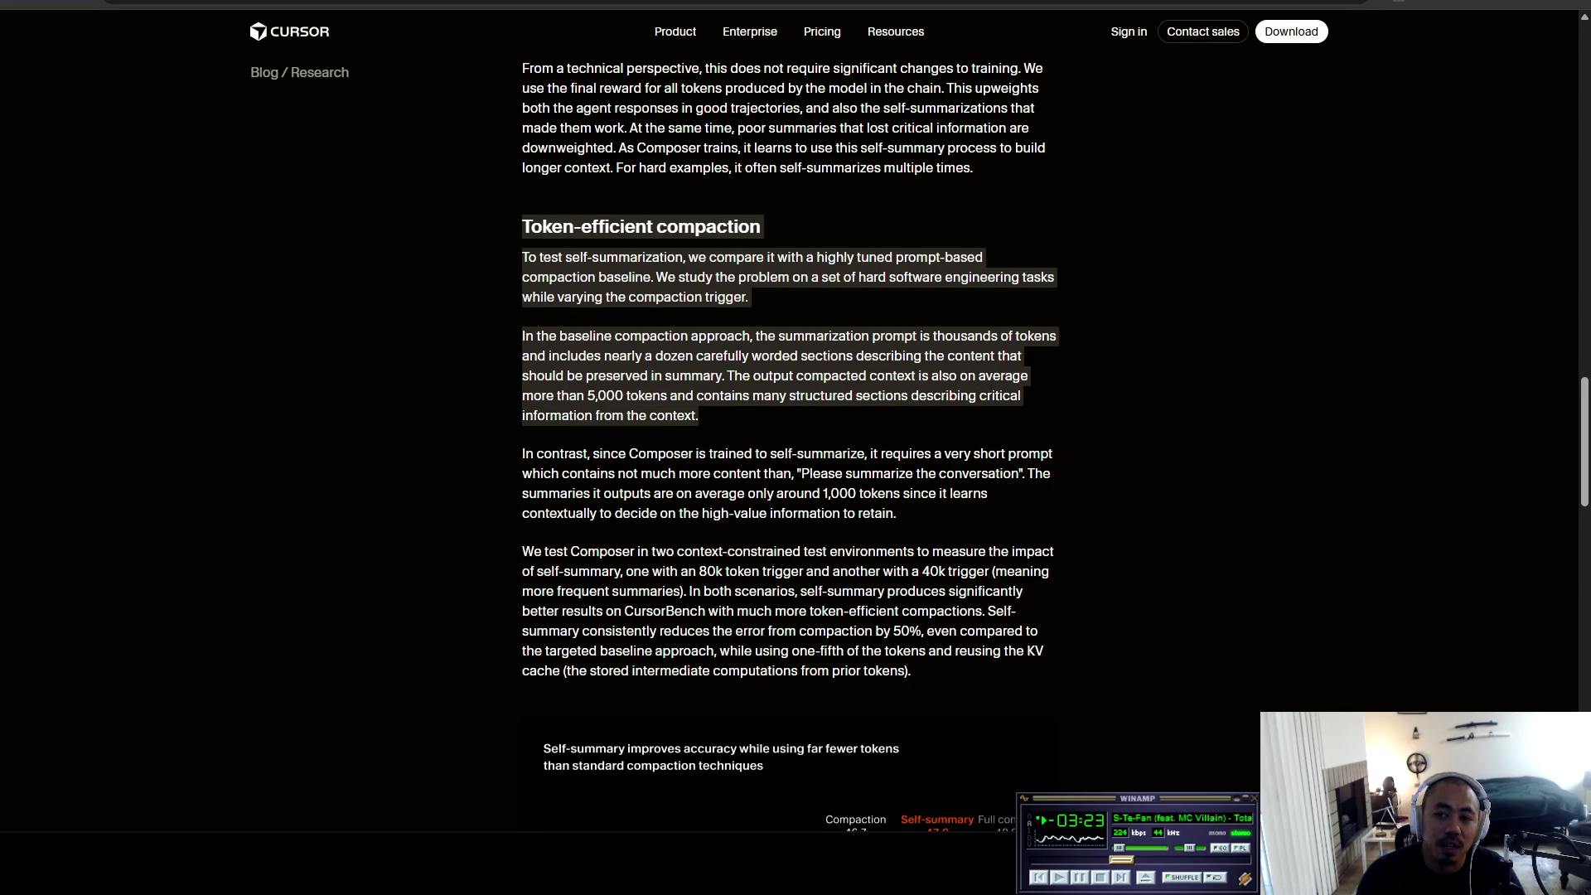
Step: Scroll to the accuracy chart (self-summary 47.9/47.3 vs compaction 46.7/44.3) and 'Solving hard problems'
scroll(787, 448, "down", 2)
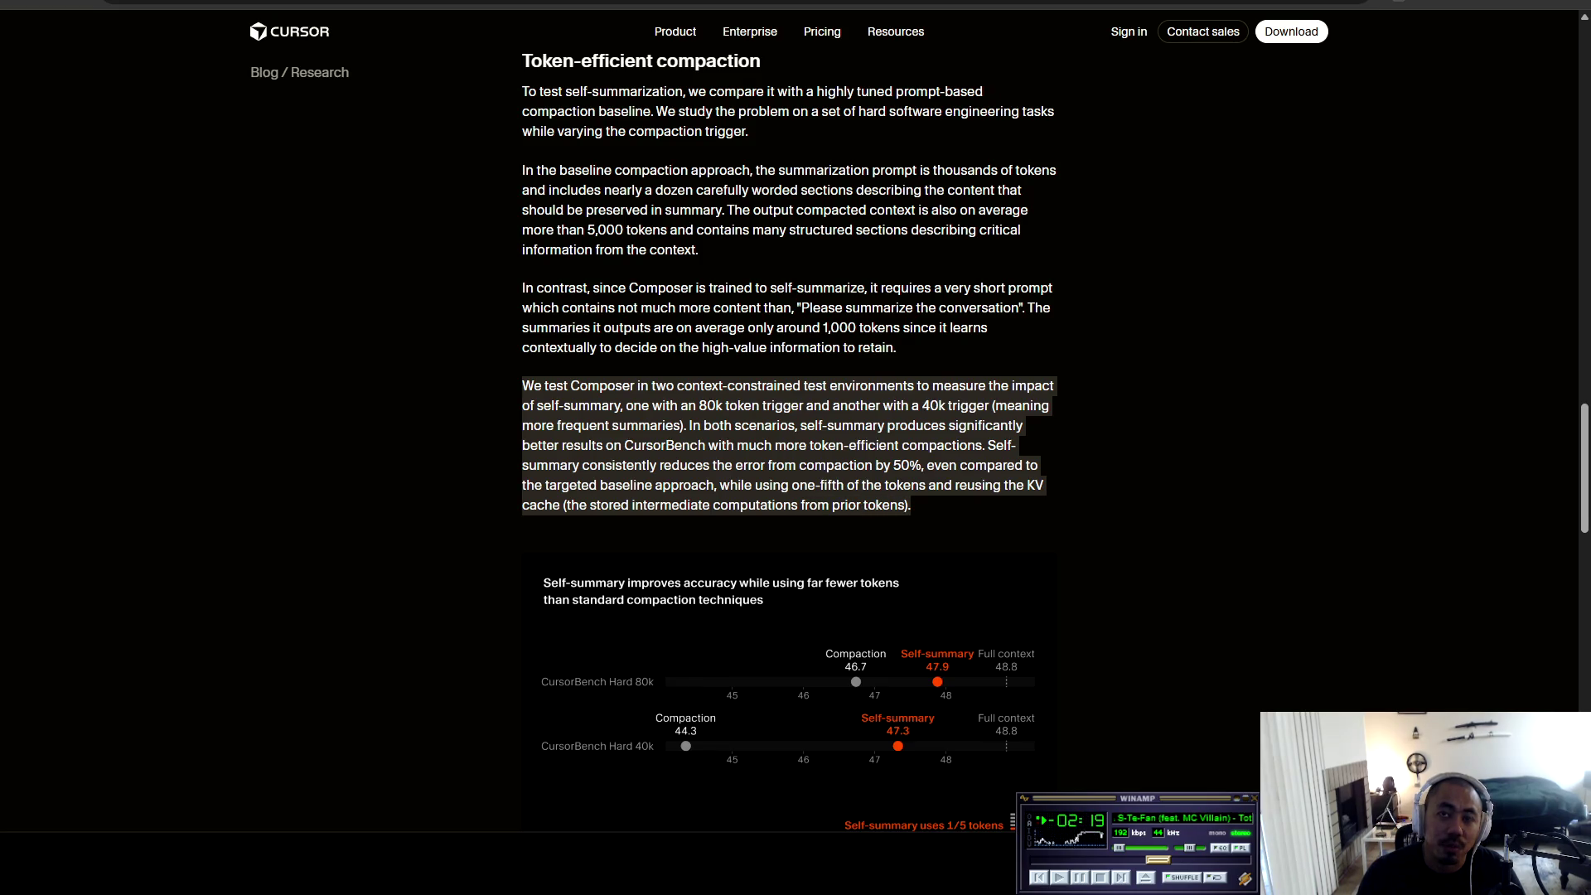
scroll(787, 448, "down", 3)
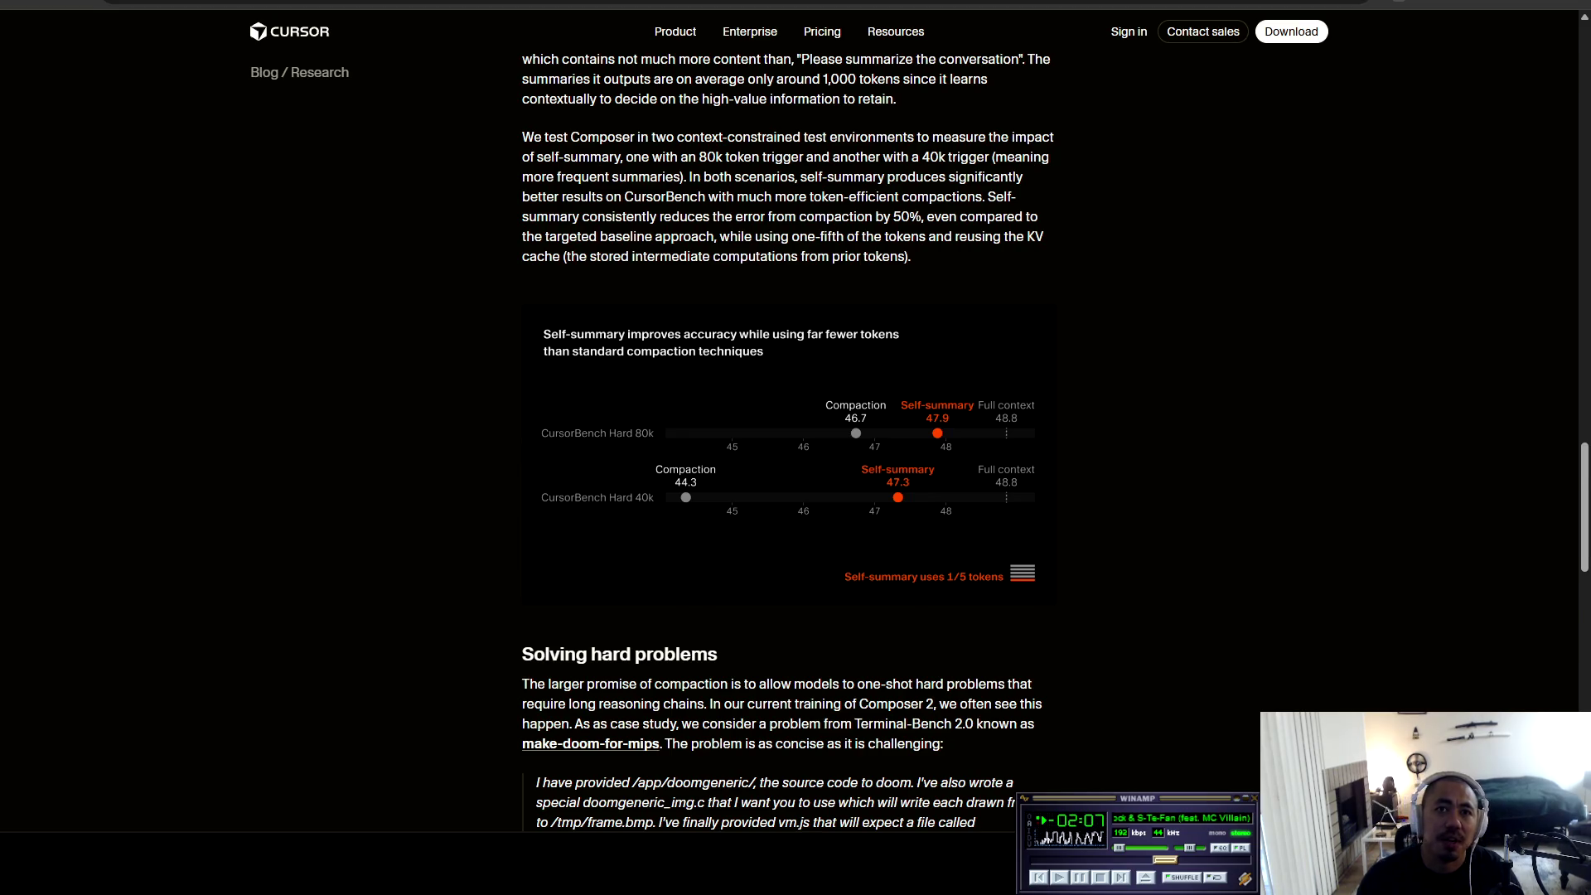
Step: Select through the 'Solving hard problems' paragraphs, from the case study to the early-checkpoint sentence
scroll(787, 447, "down", 6)
mouse_move(530, 83)
left_mouse_down()
mouse_move(564, 186)
mouse_move(649, 186)
left_mouse_up()
left_click(531, 187)
mouse_move(537, 186)
left_mouse_down()
mouse_move(1005, 188)
mouse_move(559, 207)
mouse_move(1042, 207)
left_mouse_up()
mouse_move(537, 227)
left_mouse_down()
mouse_move(1036, 227)
mouse_move(550, 246)
mouse_move(725, 227)
mouse_move(945, 246)
mouse_move(565, 286)
mouse_move(1012, 286)
left_mouse_up()
mouse_move(550, 306)
left_mouse_down()
mouse_move(1042, 305)
mouse_move(674, 326)
mouse_move(1044, 305)
mouse_move(586, 326)
mouse_move(967, 325)
mouse_move(604, 346)
mouse_move(904, 345)
mouse_move(547, 403)
mouse_move(542, 383)
mouse_move(962, 383)
mouse_move(629, 404)
mouse_move(768, 403)
mouse_move(816, 383)
mouse_move(868, 403)
mouse_move(987, 403)
mouse_move(992, 442)
left_mouse_up()
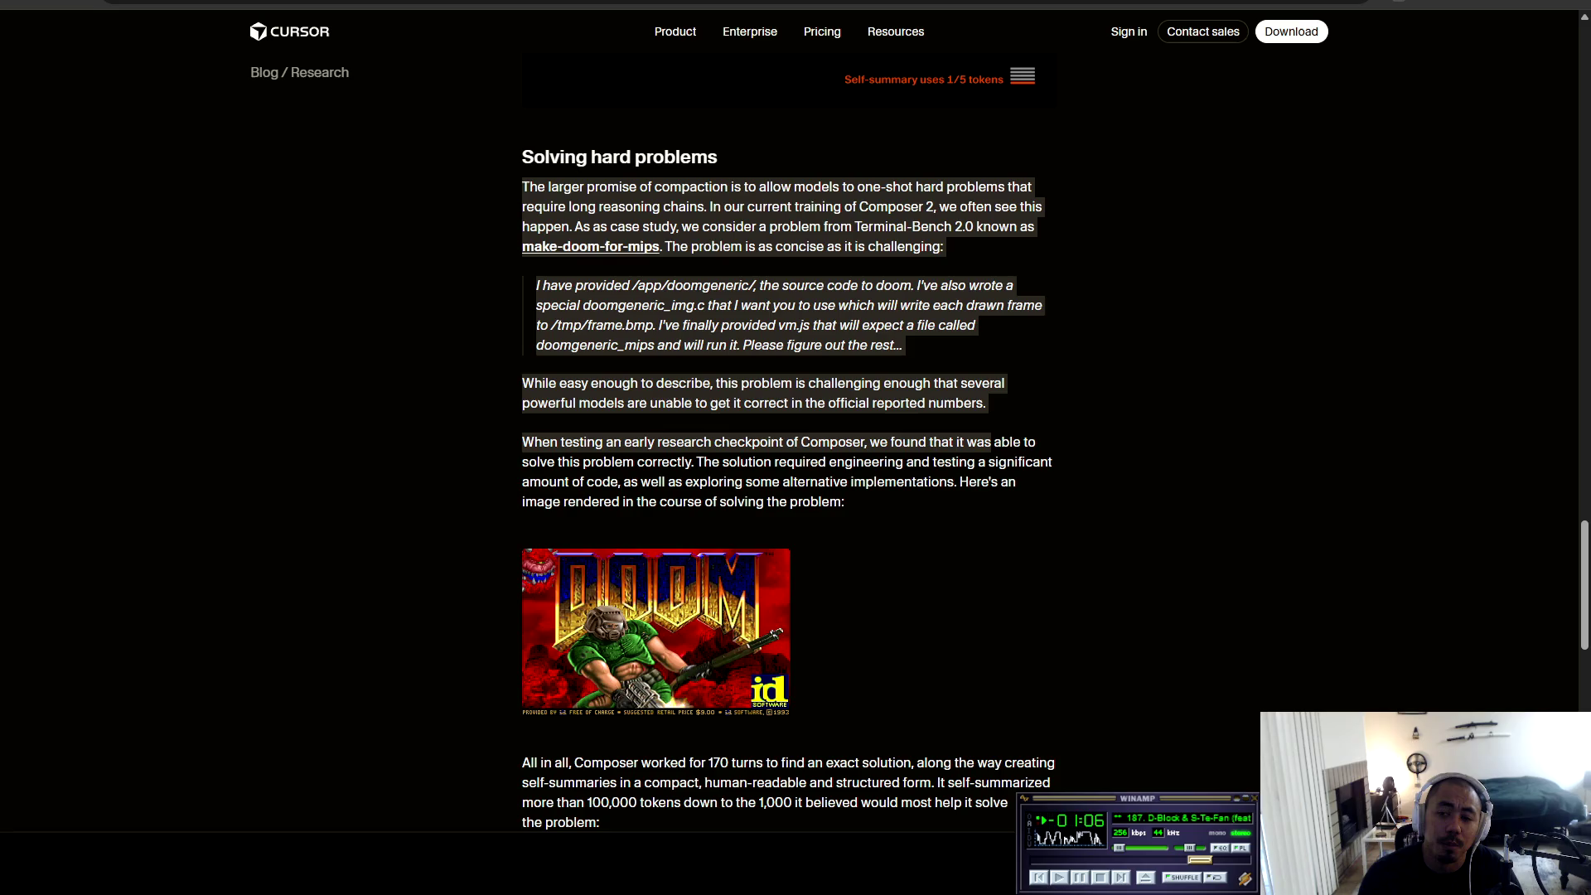
left_click(992, 442)
mouse_move(522, 442)
left_mouse_down()
mouse_move(1036, 441)
mouse_move(540, 482)
mouse_move(592, 462)
mouse_move(1053, 462)
mouse_move(565, 481)
mouse_move(982, 482)
mouse_move(565, 501)
mouse_move(844, 502)
left_mouse_up()
Step: Highlight the paragraph about Composer's 170 turns, then continue to the article's end
scroll(787, 447, "down", 5)
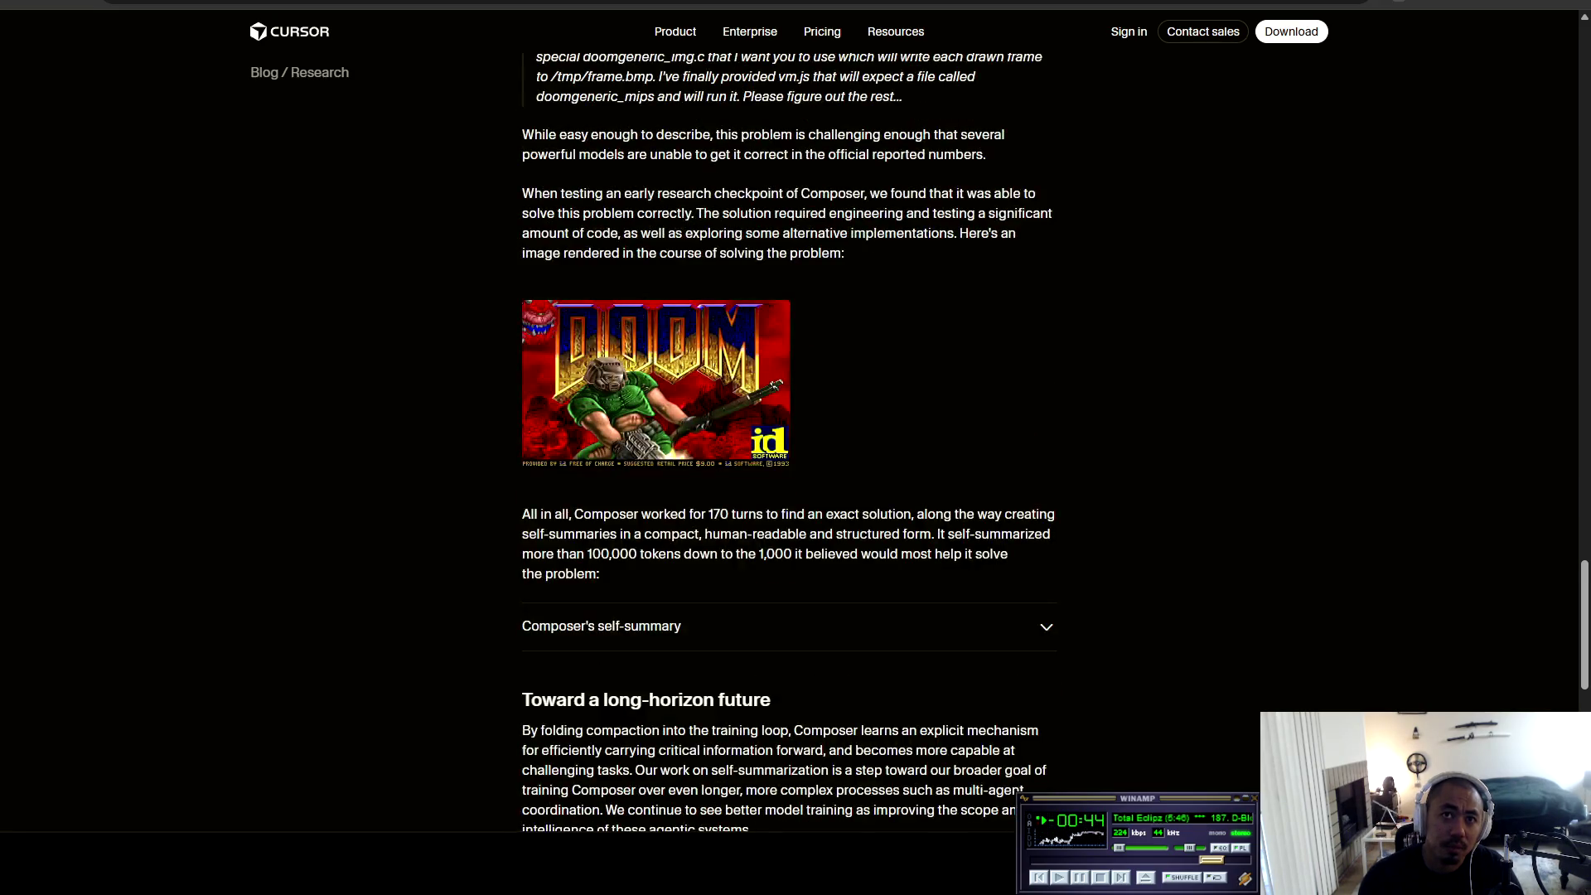
mouse_move(522, 348)
left_mouse_down()
mouse_move(1055, 348)
mouse_move(562, 368)
mouse_move(989, 368)
mouse_move(962, 388)
mouse_move(559, 388)
mouse_move(1008, 388)
mouse_move(599, 408)
mouse_move(917, 565)
left_mouse_up()
left_click(918, 564)
scroll(787, 414, "down", 3)
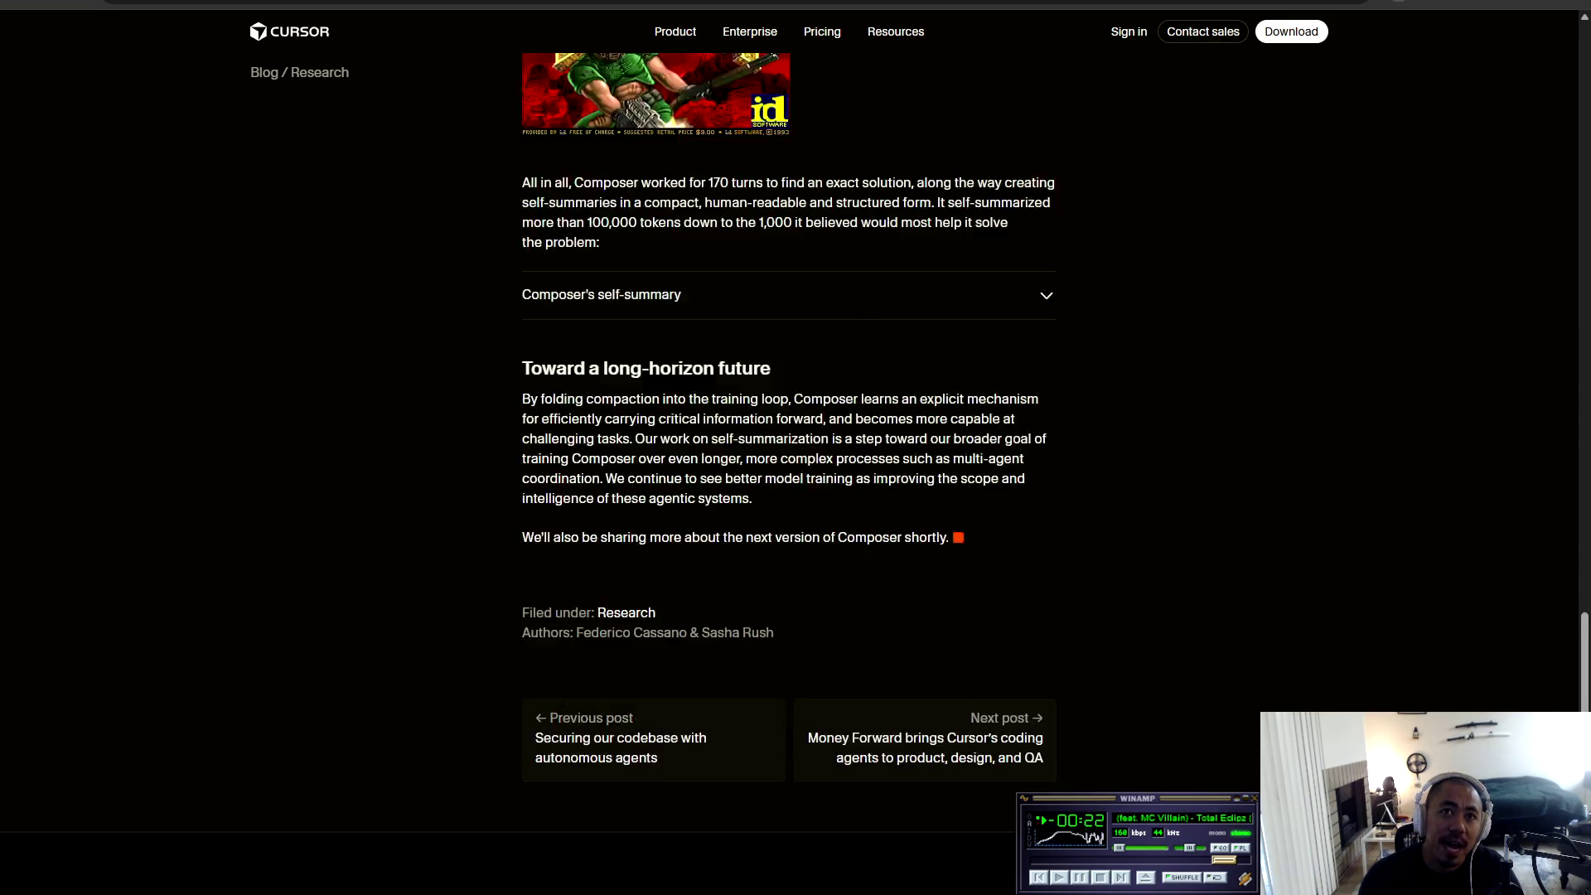
mouse_move(521, 315)
left_mouse_down()
mouse_move(967, 315)
mouse_move(982, 336)
mouse_move(574, 356)
mouse_move(614, 336)
mouse_move(1009, 335)
mouse_move(547, 355)
mouse_move(1047, 355)
mouse_move(537, 376)
mouse_move(1024, 375)
mouse_move(550, 395)
mouse_move(957, 396)
mouse_move(552, 415)
mouse_move(719, 415)
mouse_move(715, 454)
mouse_move(532, 454)
mouse_move(751, 415)
mouse_move(580, 454)
mouse_move(949, 454)
left_mouse_up()
left_click(950, 455)
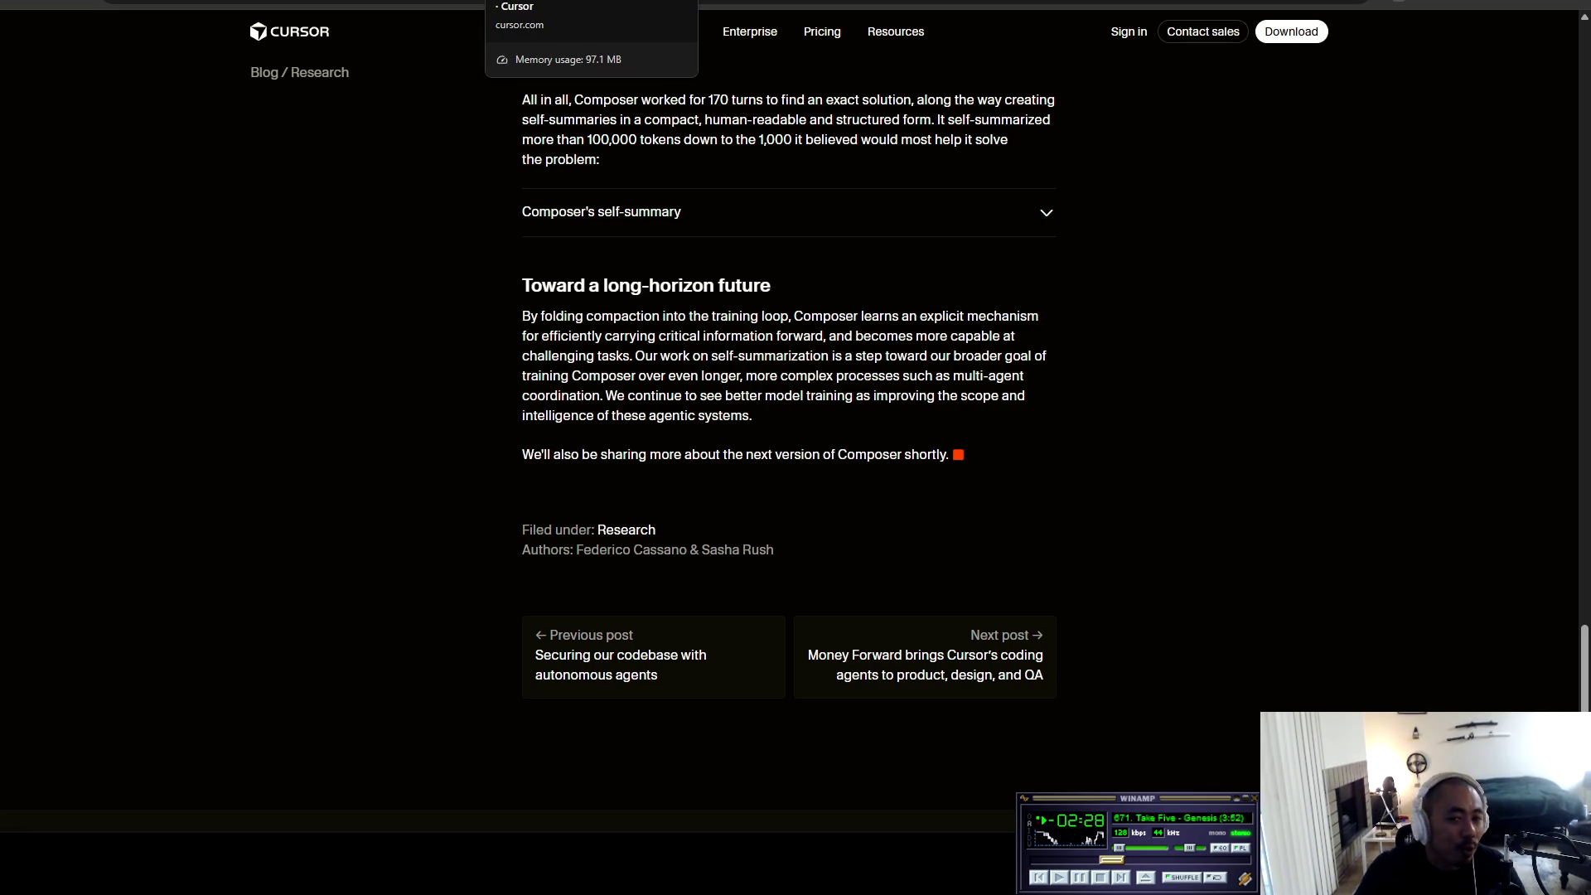
key("ctrl+Tab")
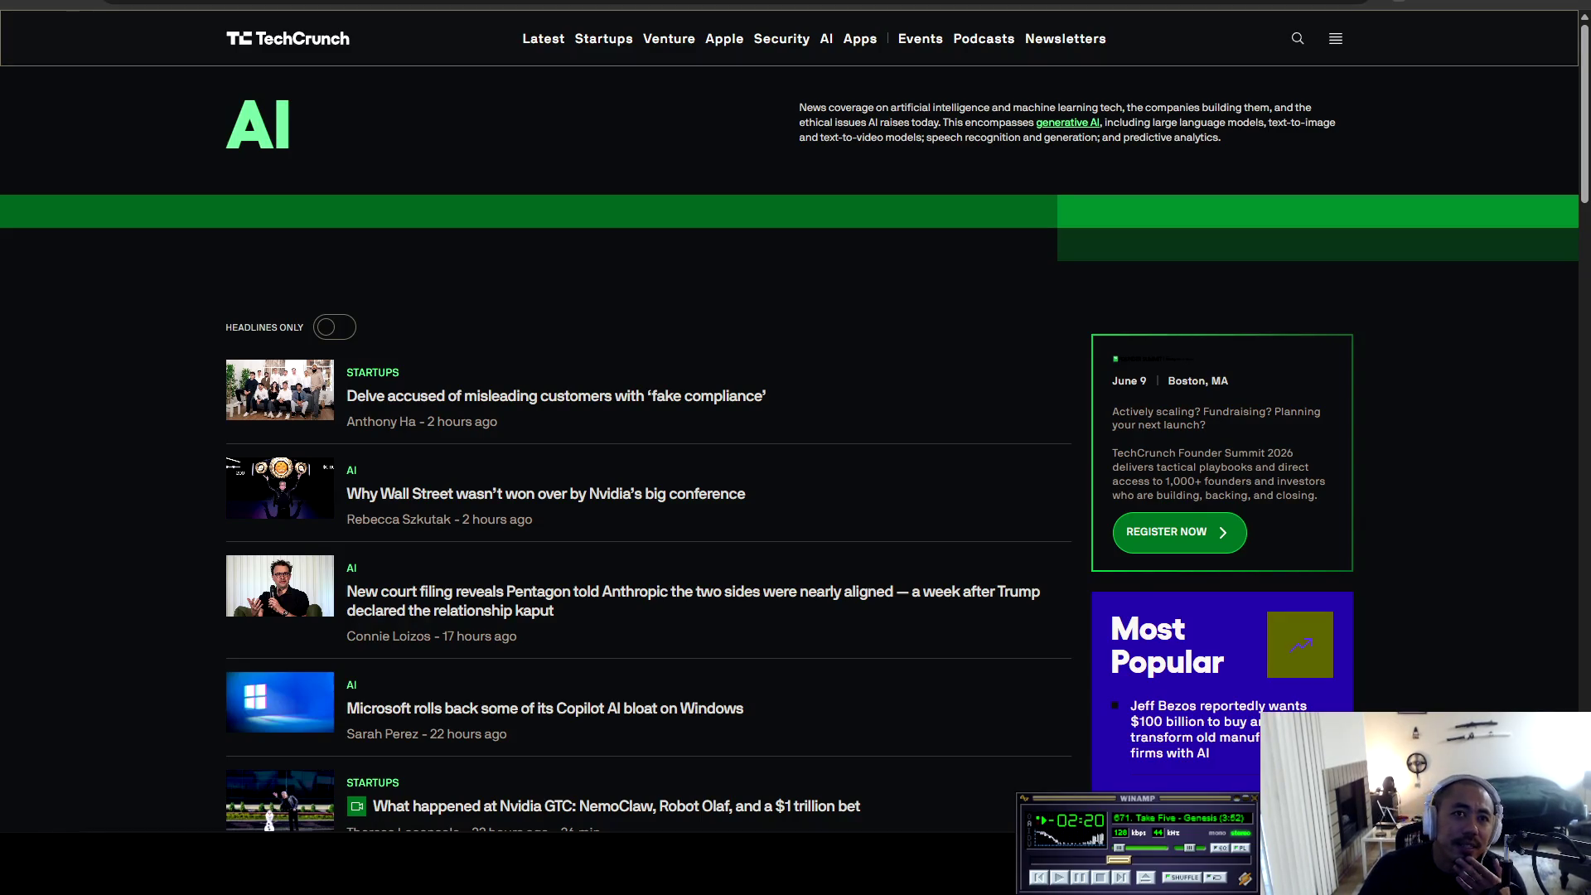
Step: Scroll TechCrunch's news list down to the DOD–Anthropic headline and footer, then move to the TanStack Table tab
scroll(630, 352, "down", 3)
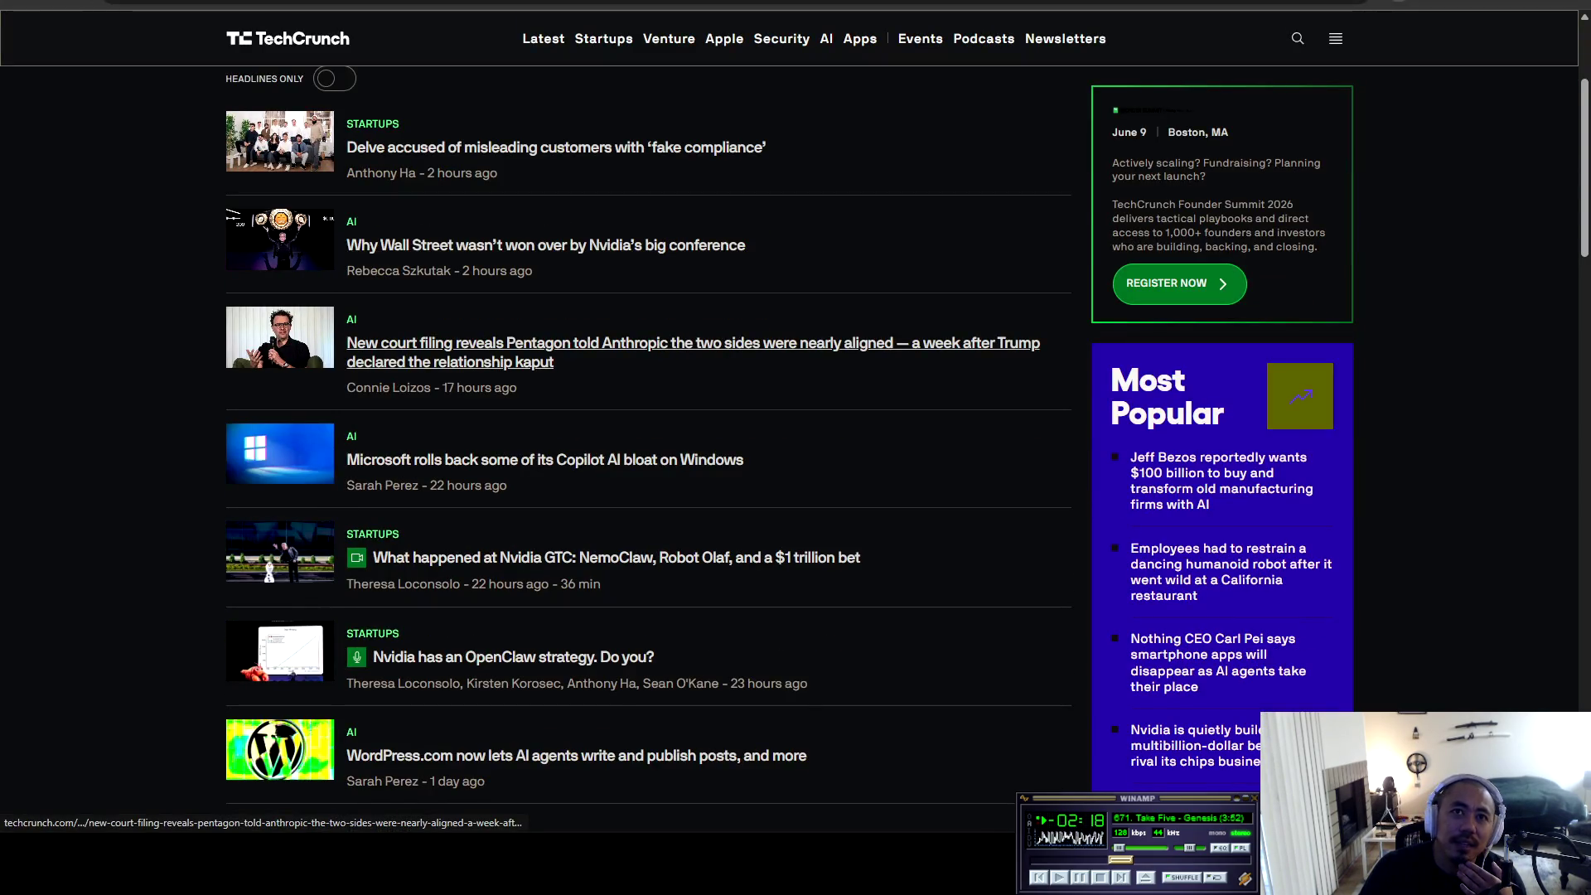
scroll(630, 389, "down", 2)
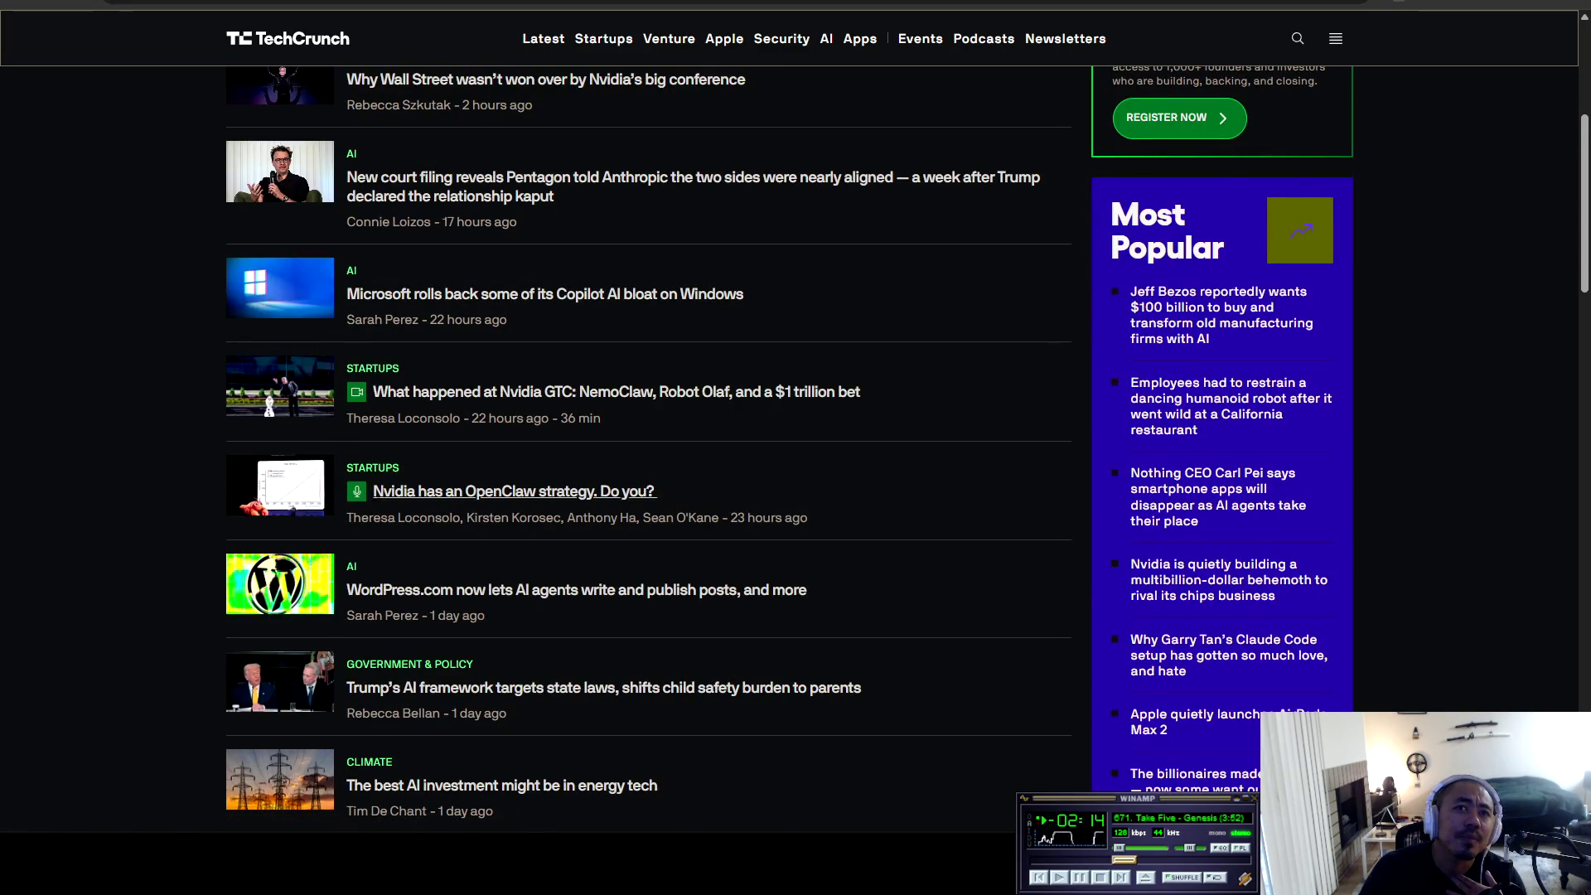
scroll(605, 439, "down", 3)
scroll(605, 455, "down", 2)
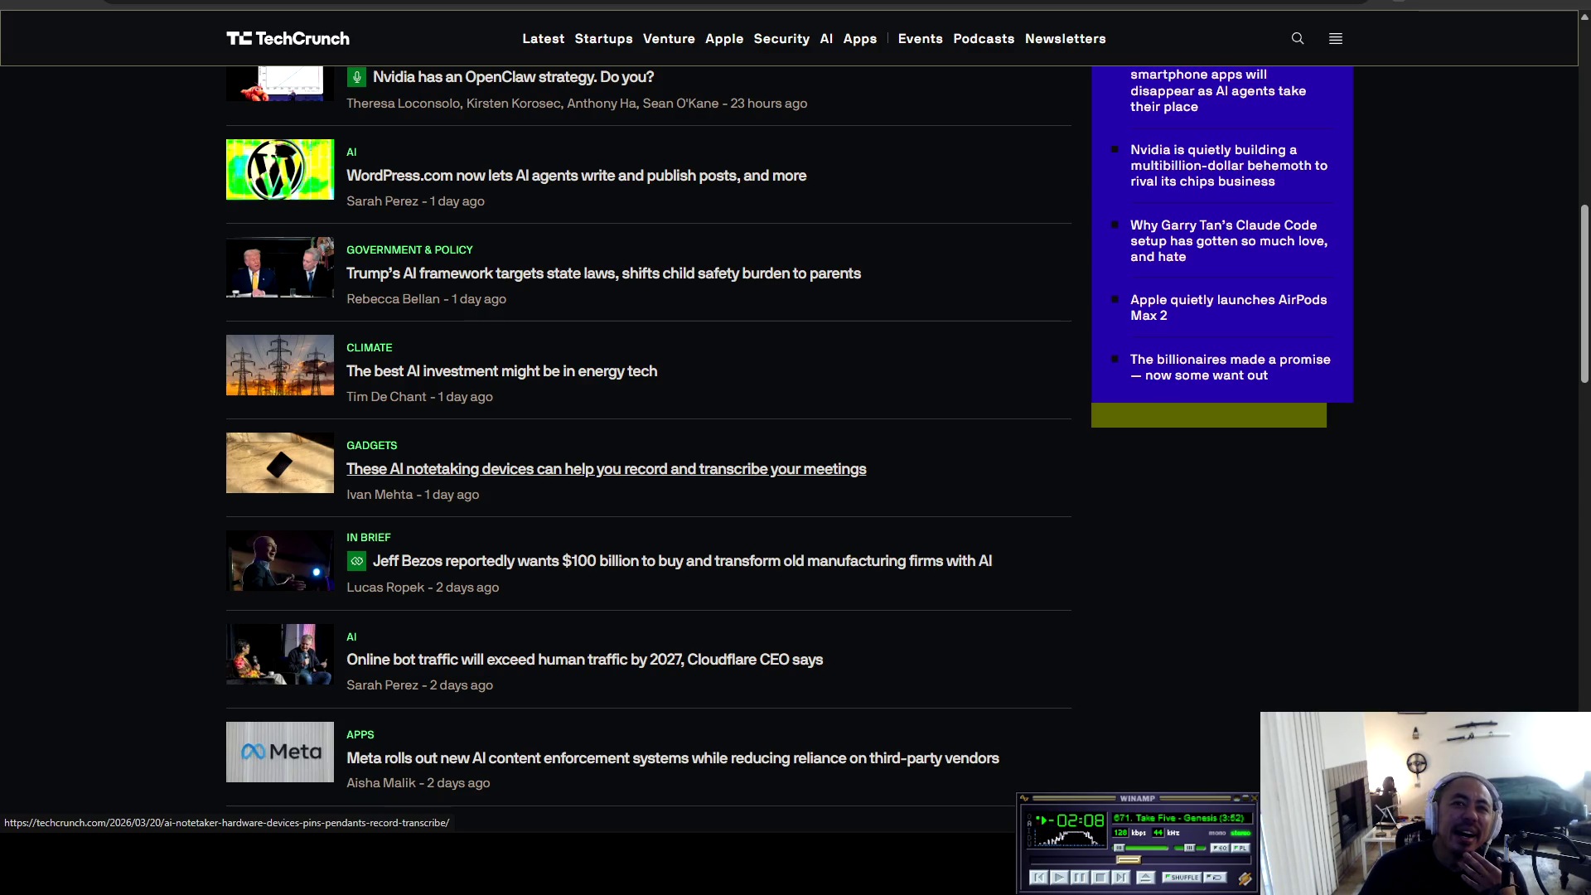
scroll(605, 497, "down", 3)
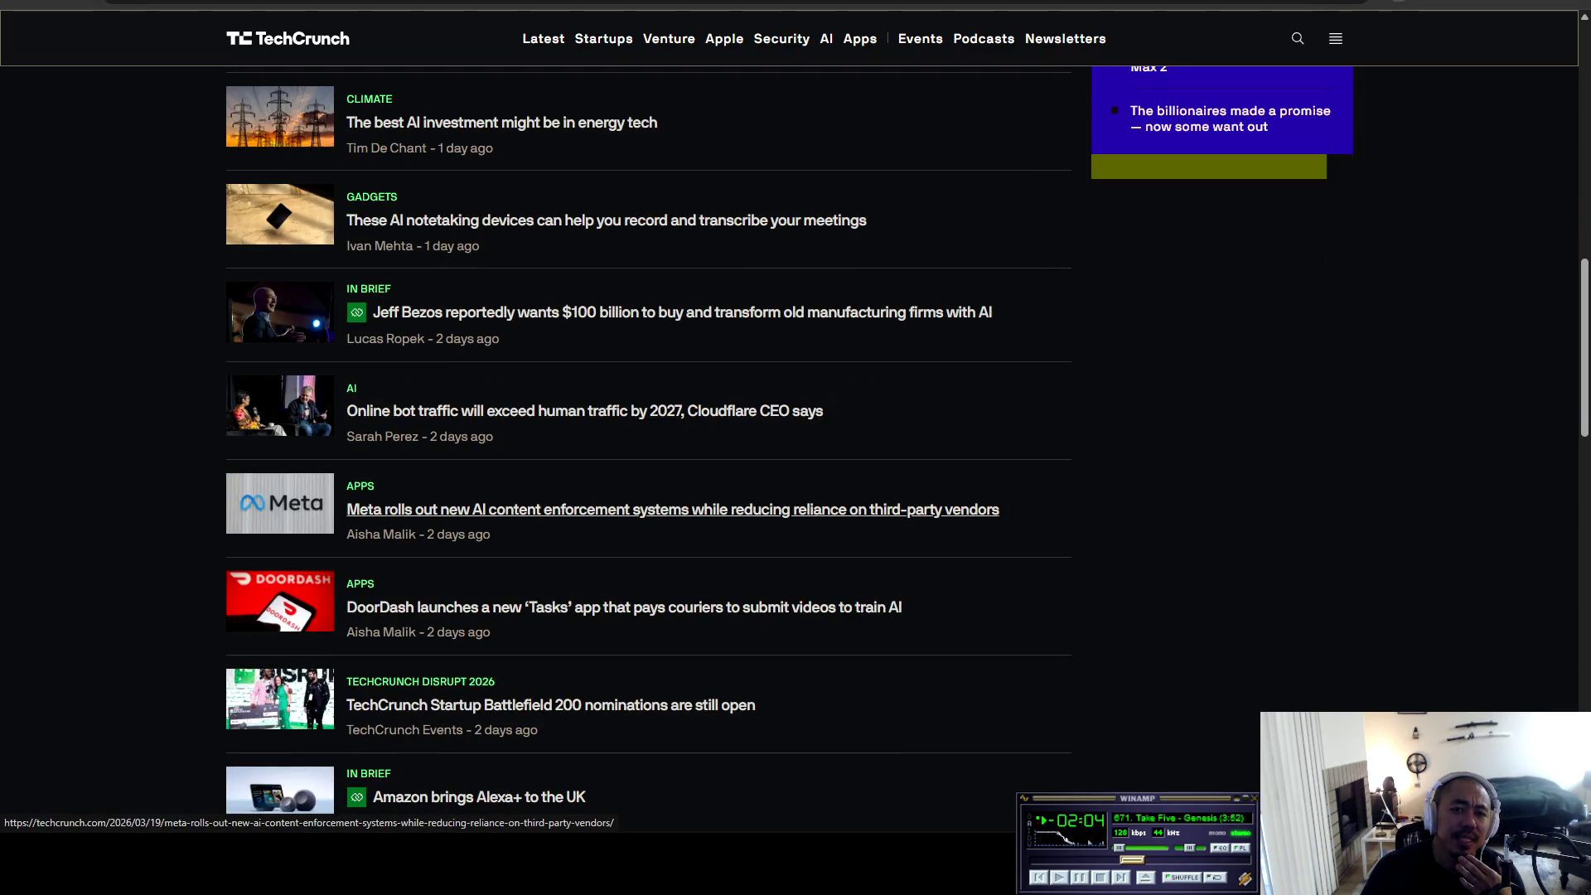
scroll(605, 498, "down", 2)
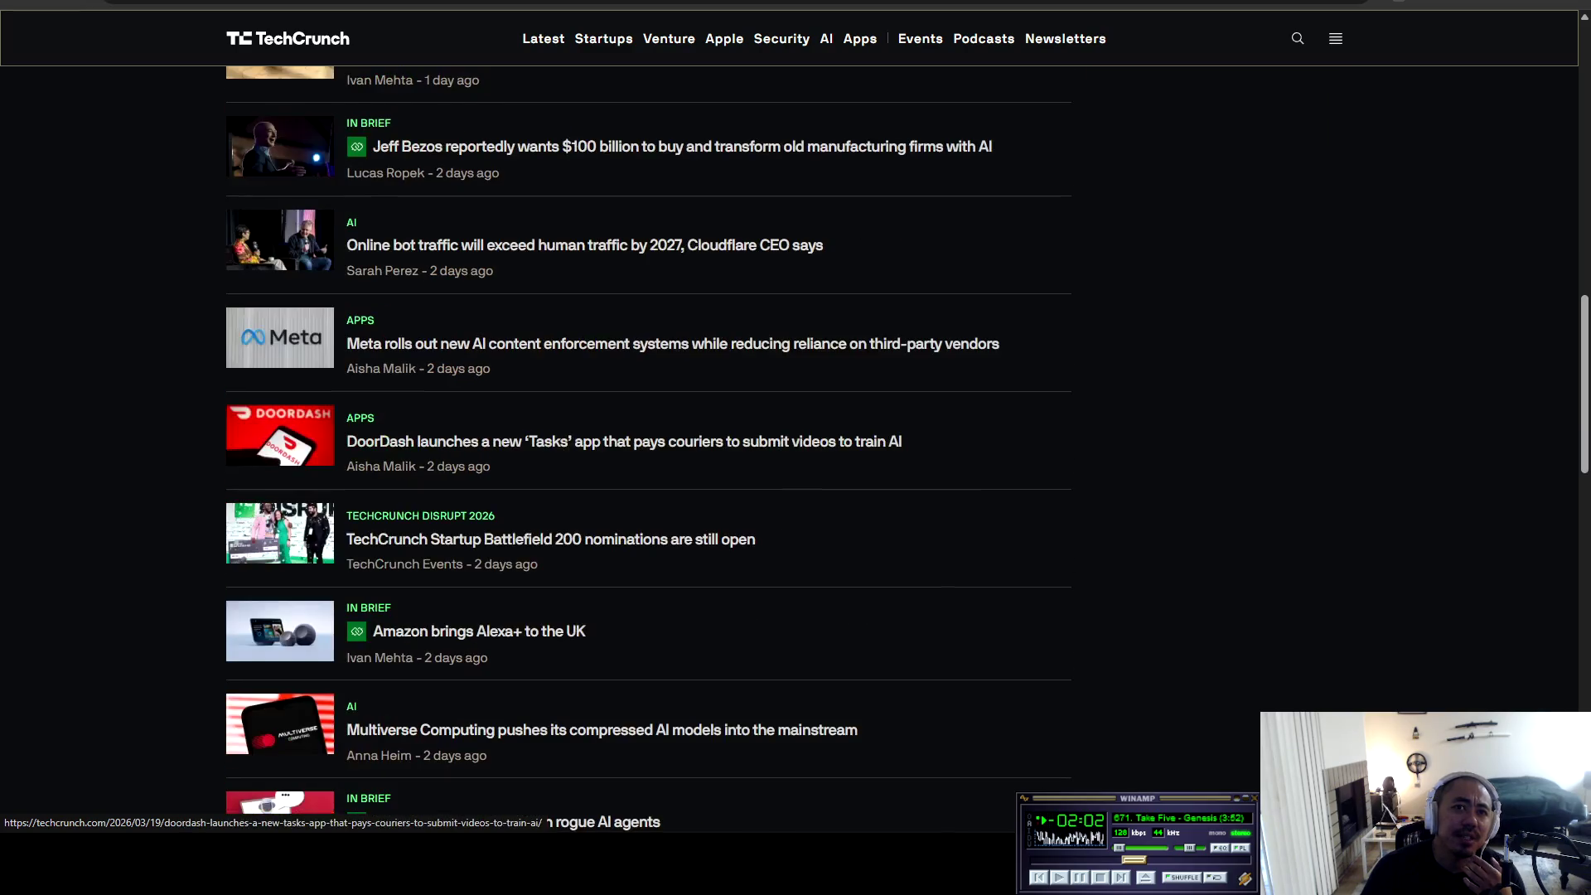
scroll(605, 497, "down", 3)
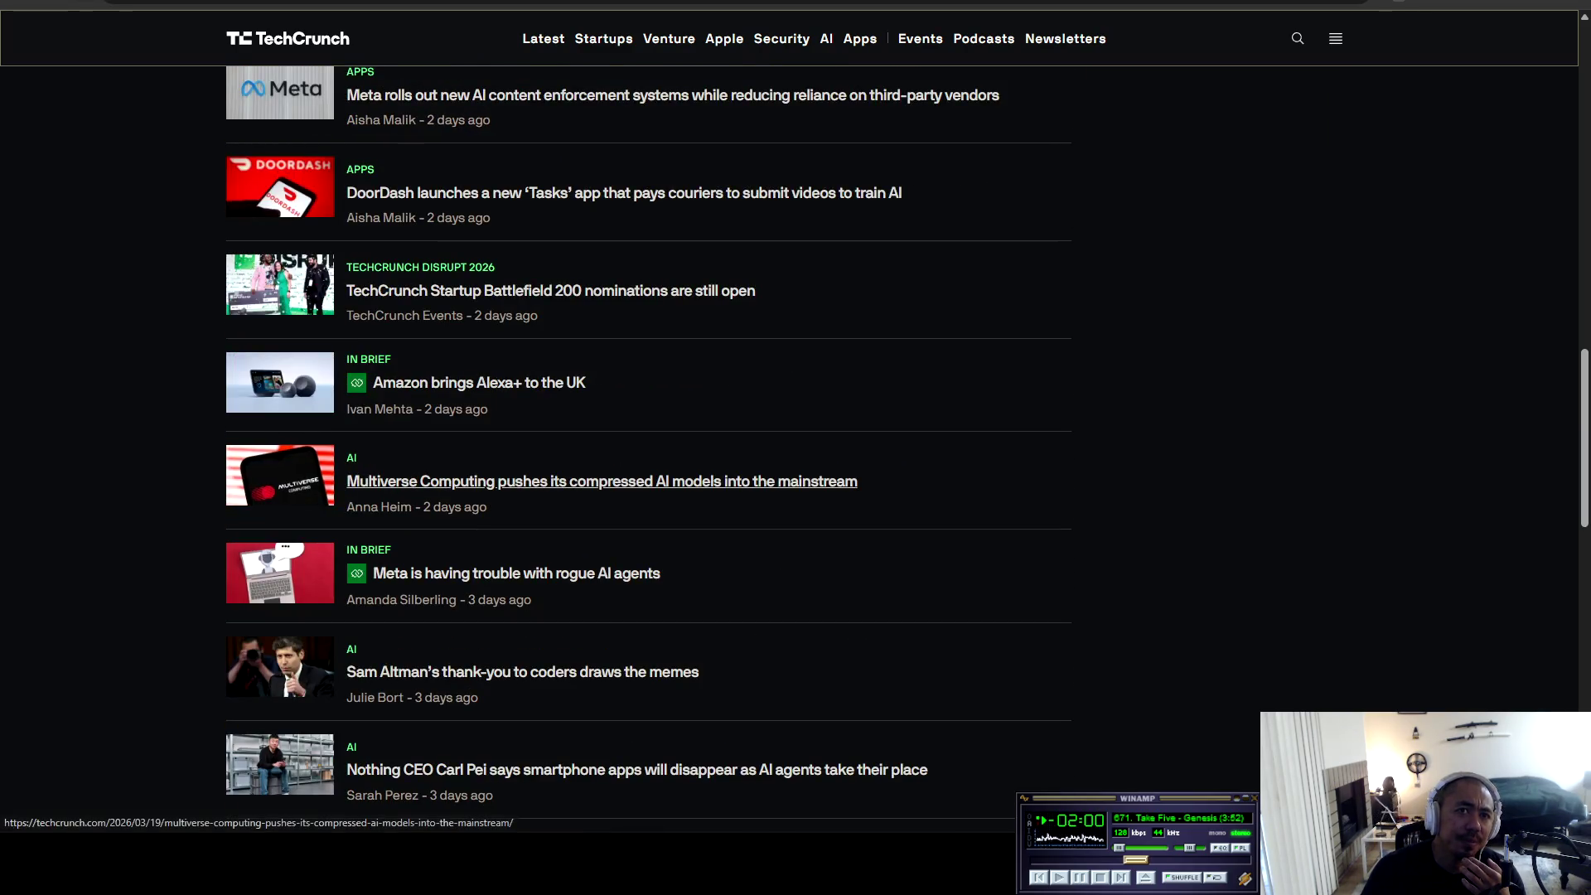
scroll(605, 497, "down", 3)
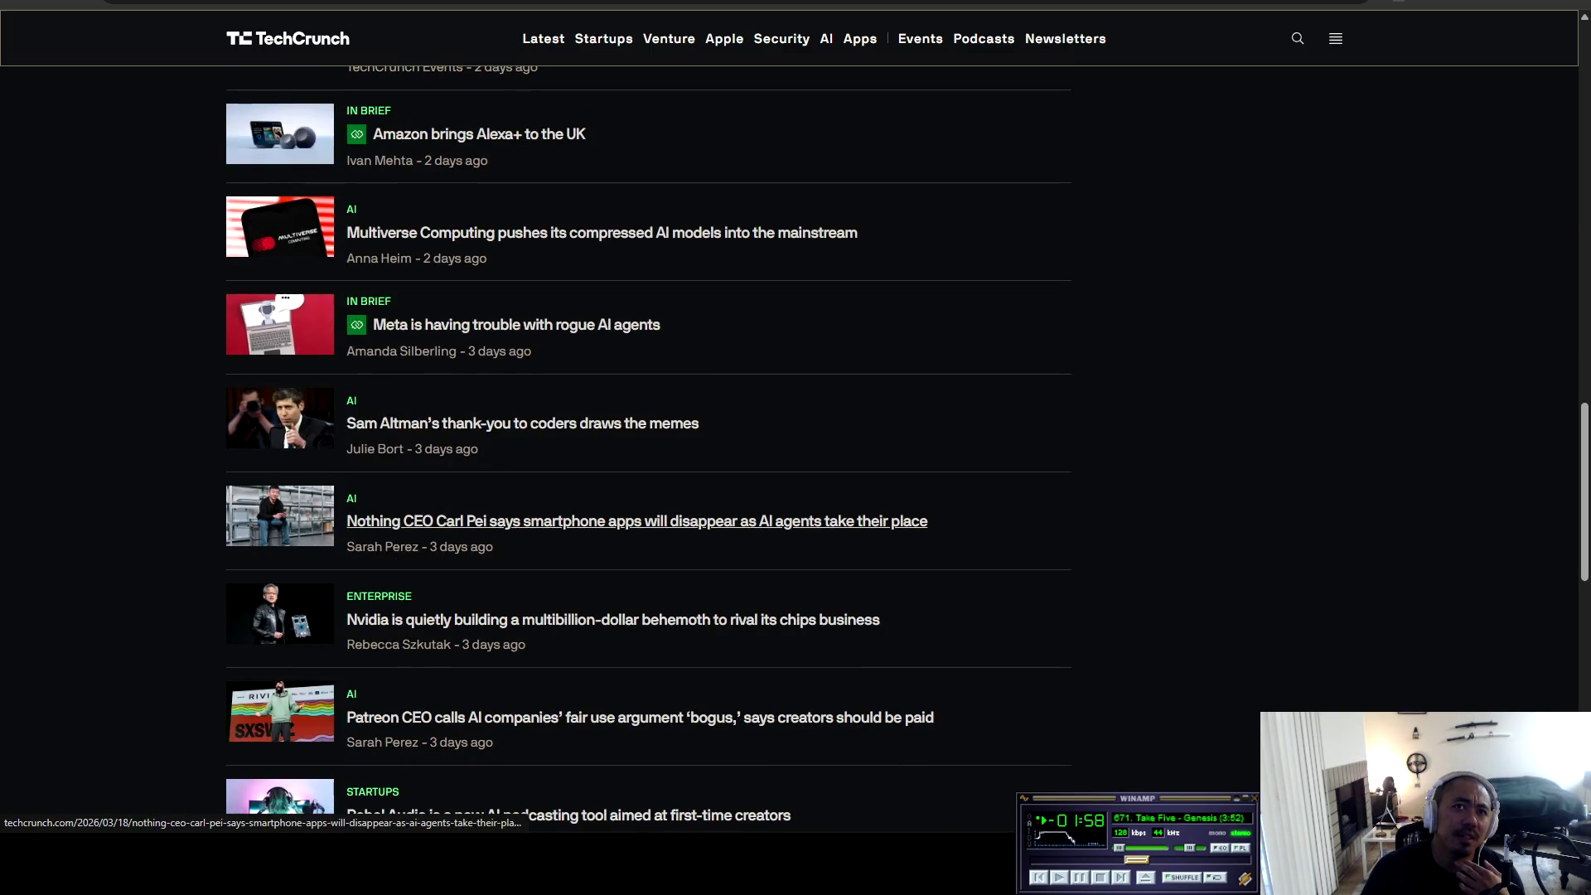
scroll(605, 530, "down", 1)
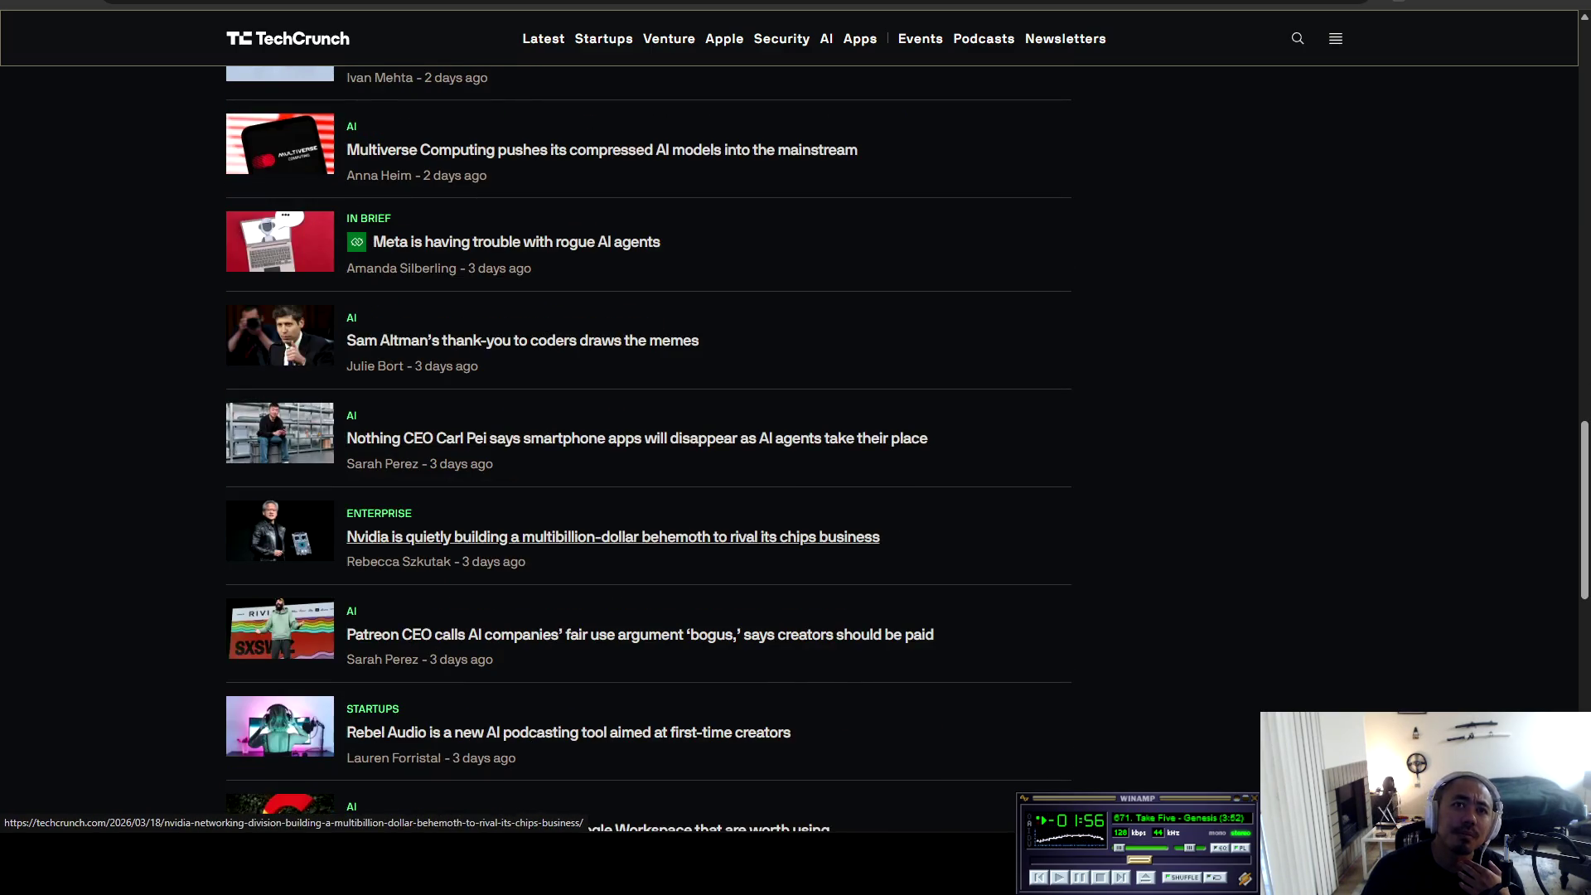
scroll(605, 536, "down", 3)
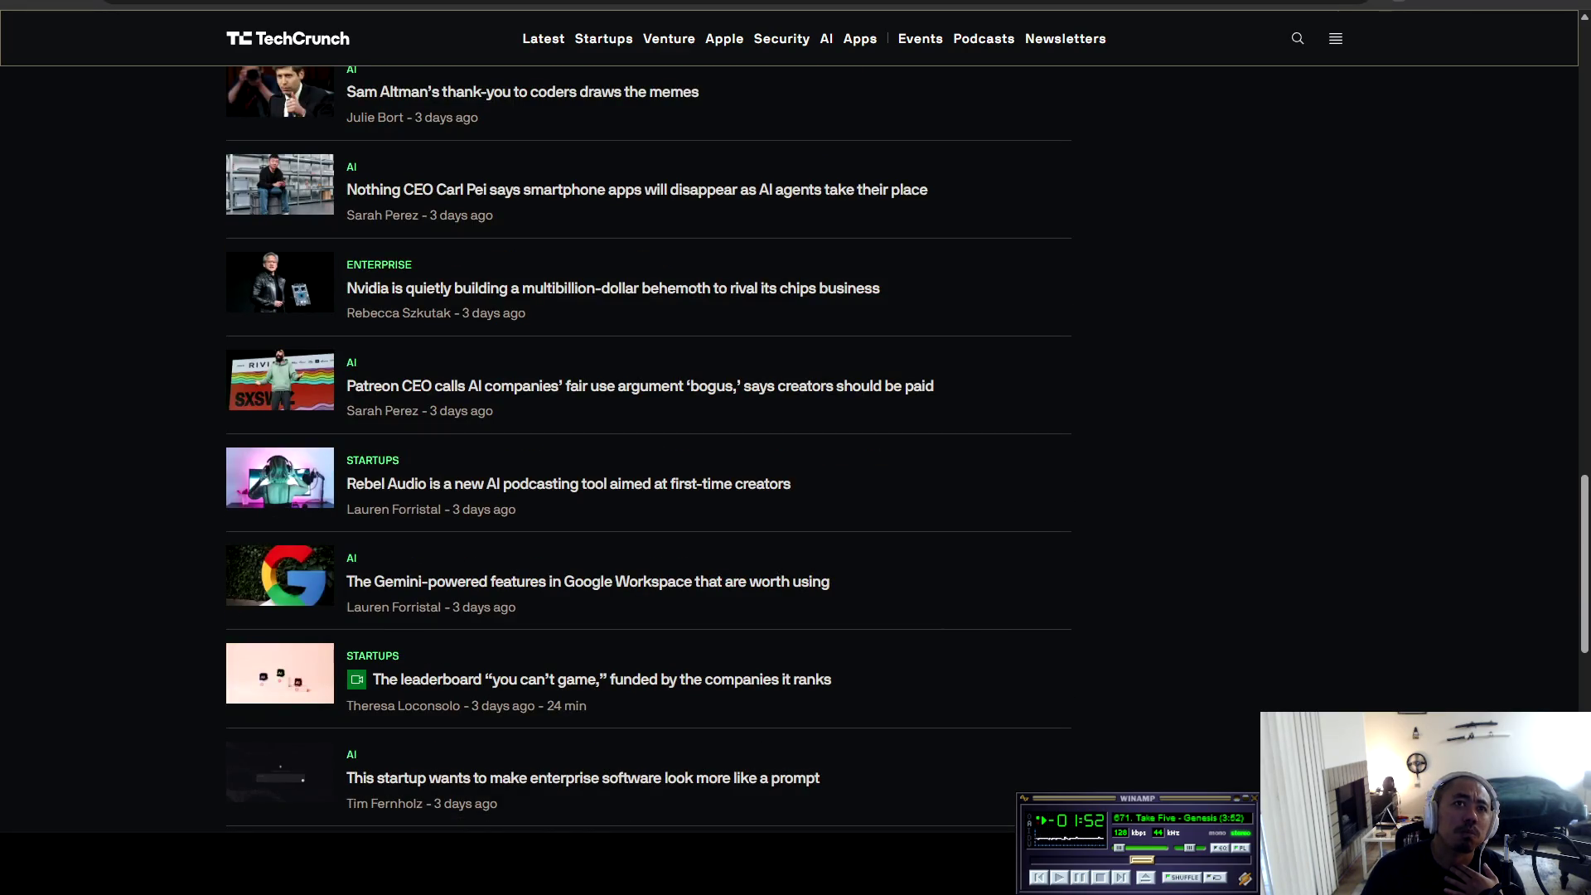
scroll(604, 518, "down", 2)
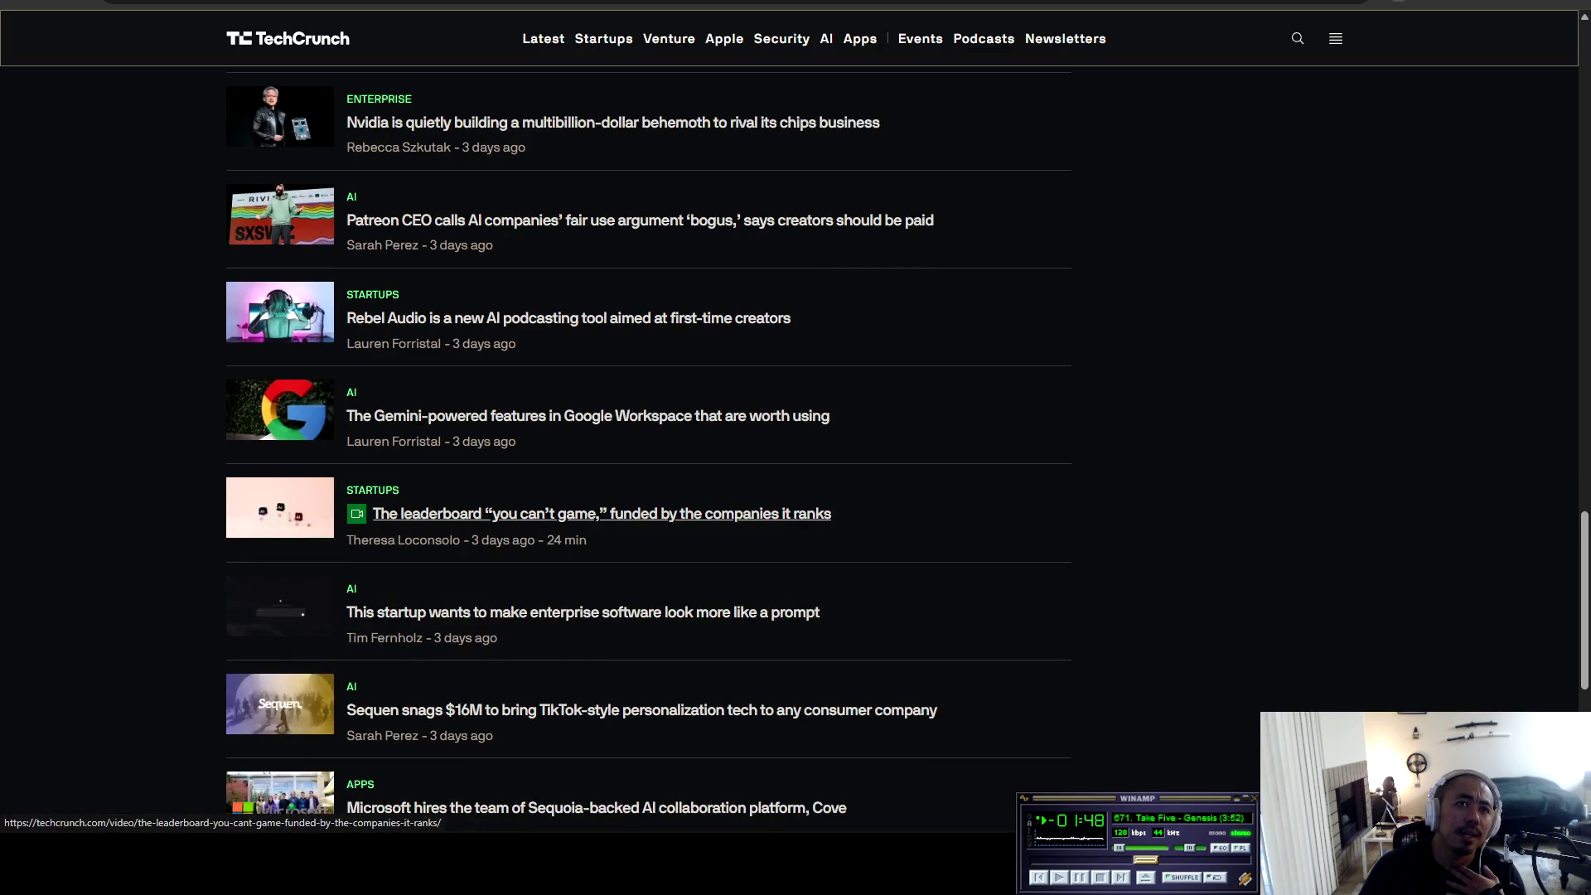
scroll(604, 530, "down", 2)
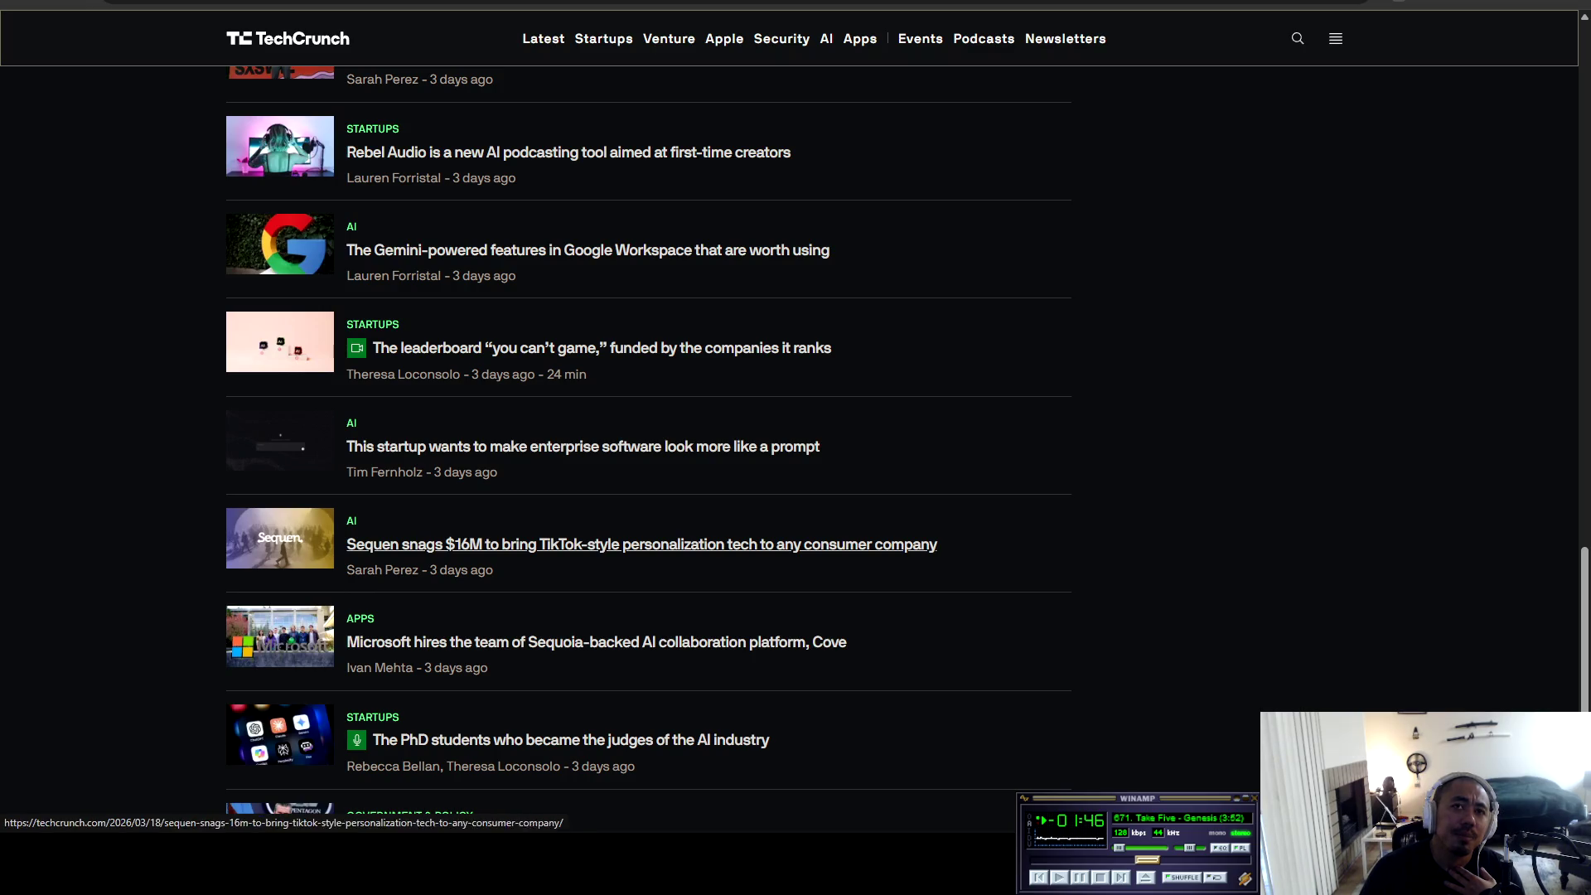
scroll(605, 580, "down", 3)
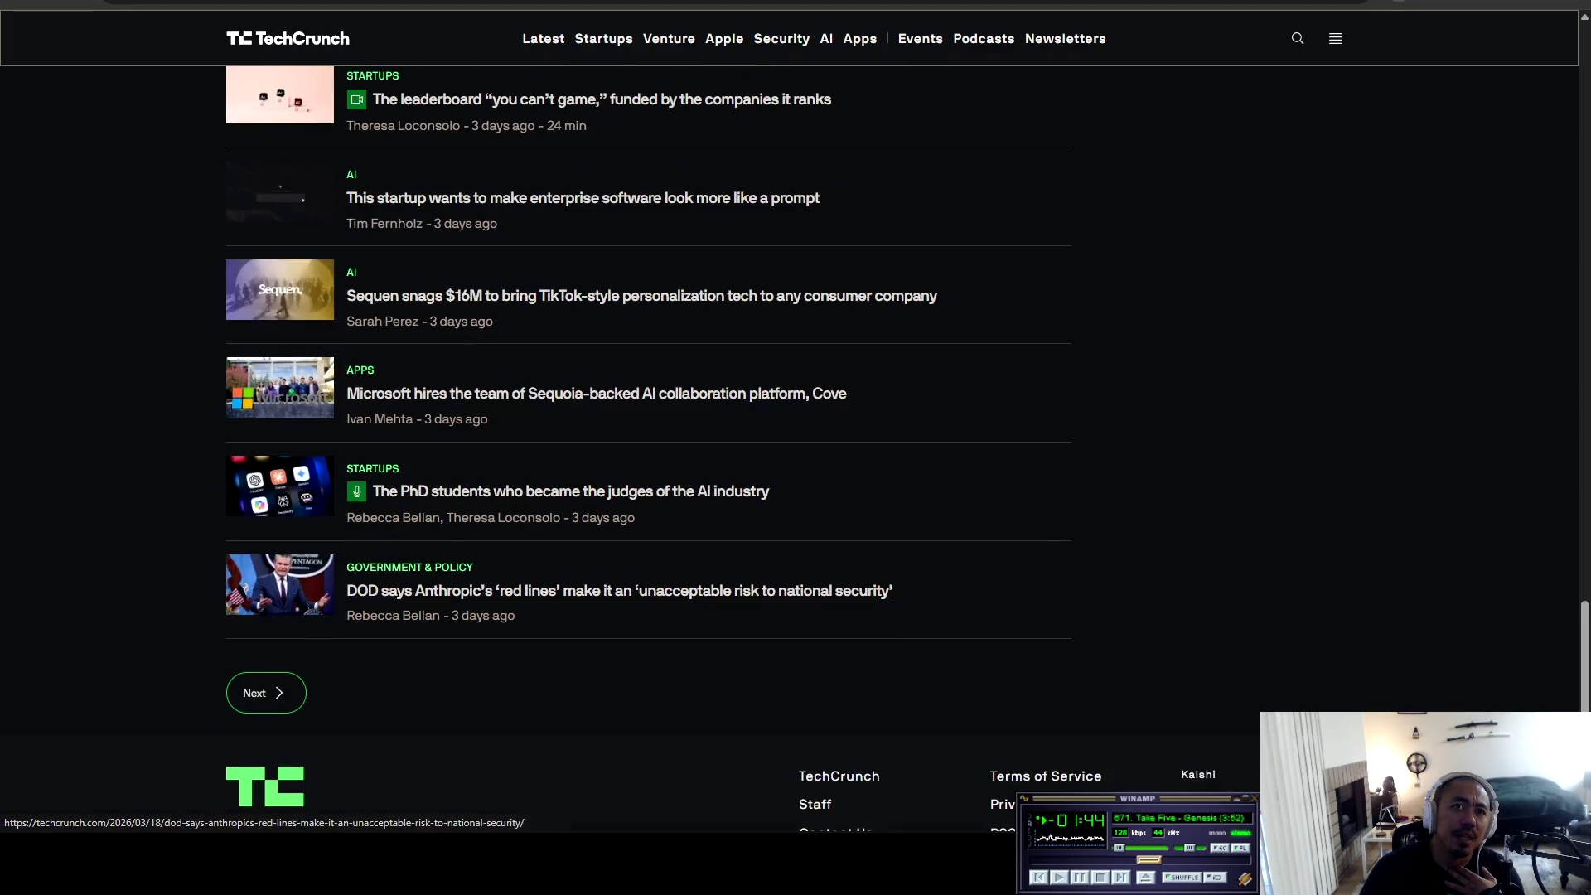
key("ctrl+Tab")
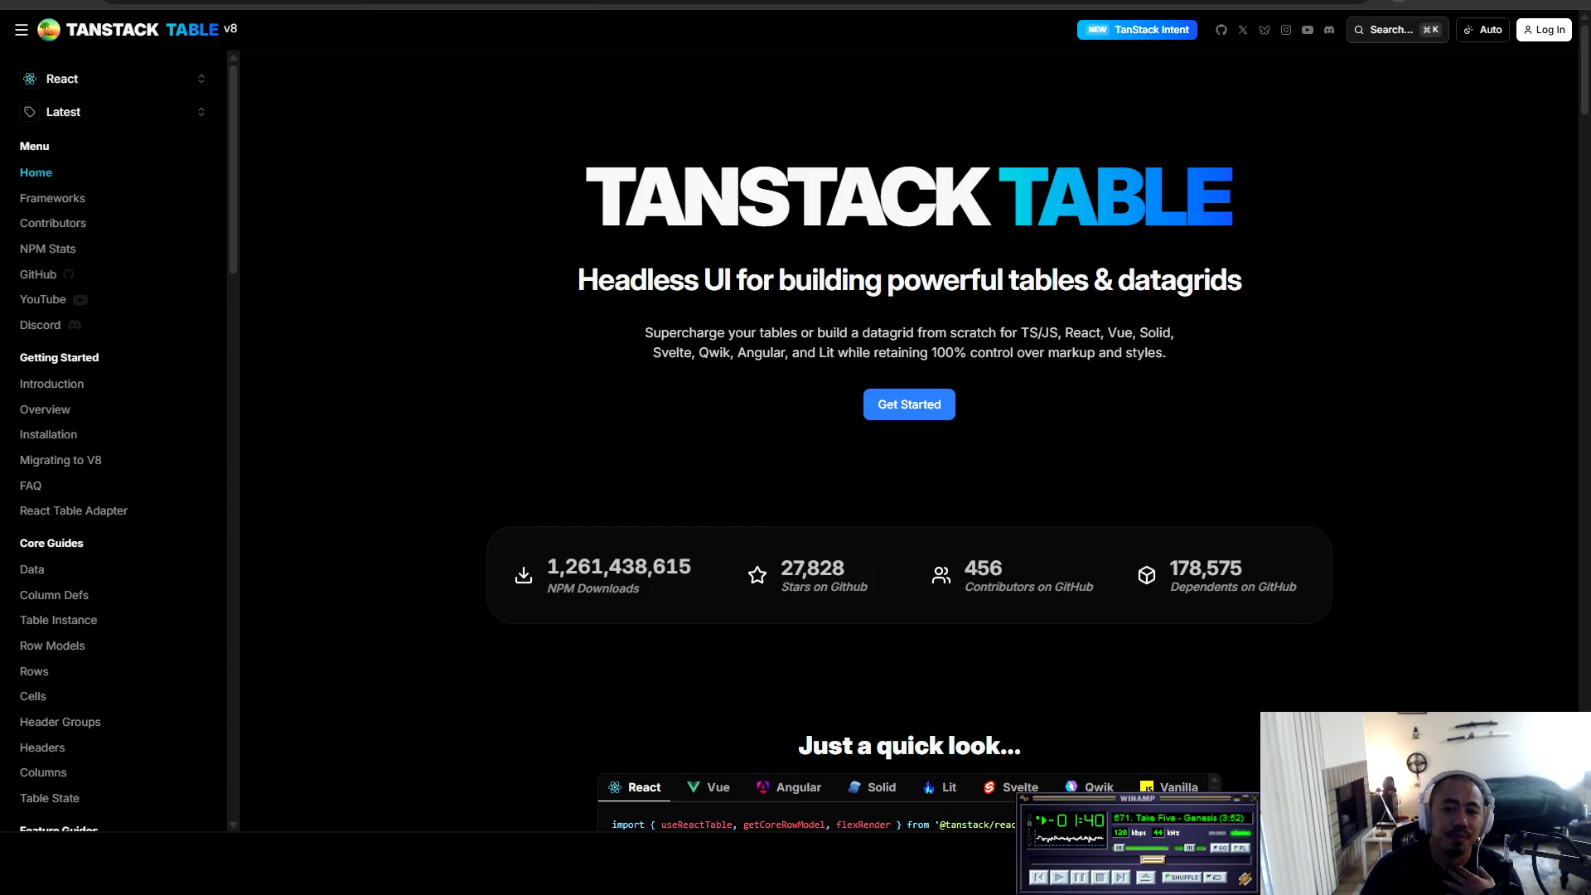
Step: Cycle through the Zod, rmoff blog, TanStack and AI Studio tabs, ending on the Zod docs
key("ctrl+Tab")
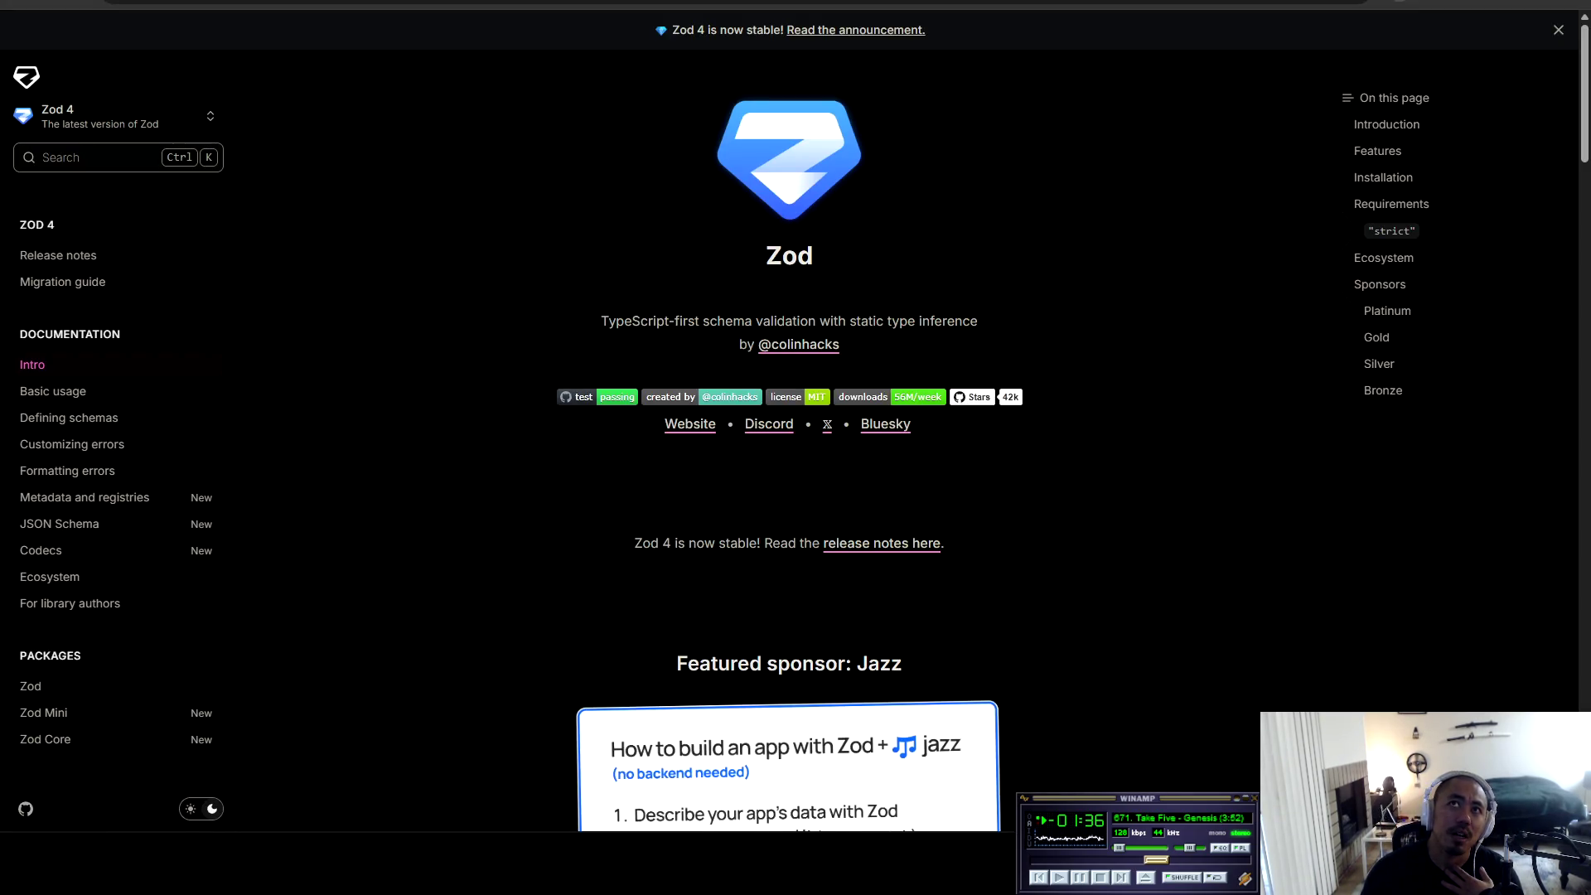
key("ctrl+Tab")
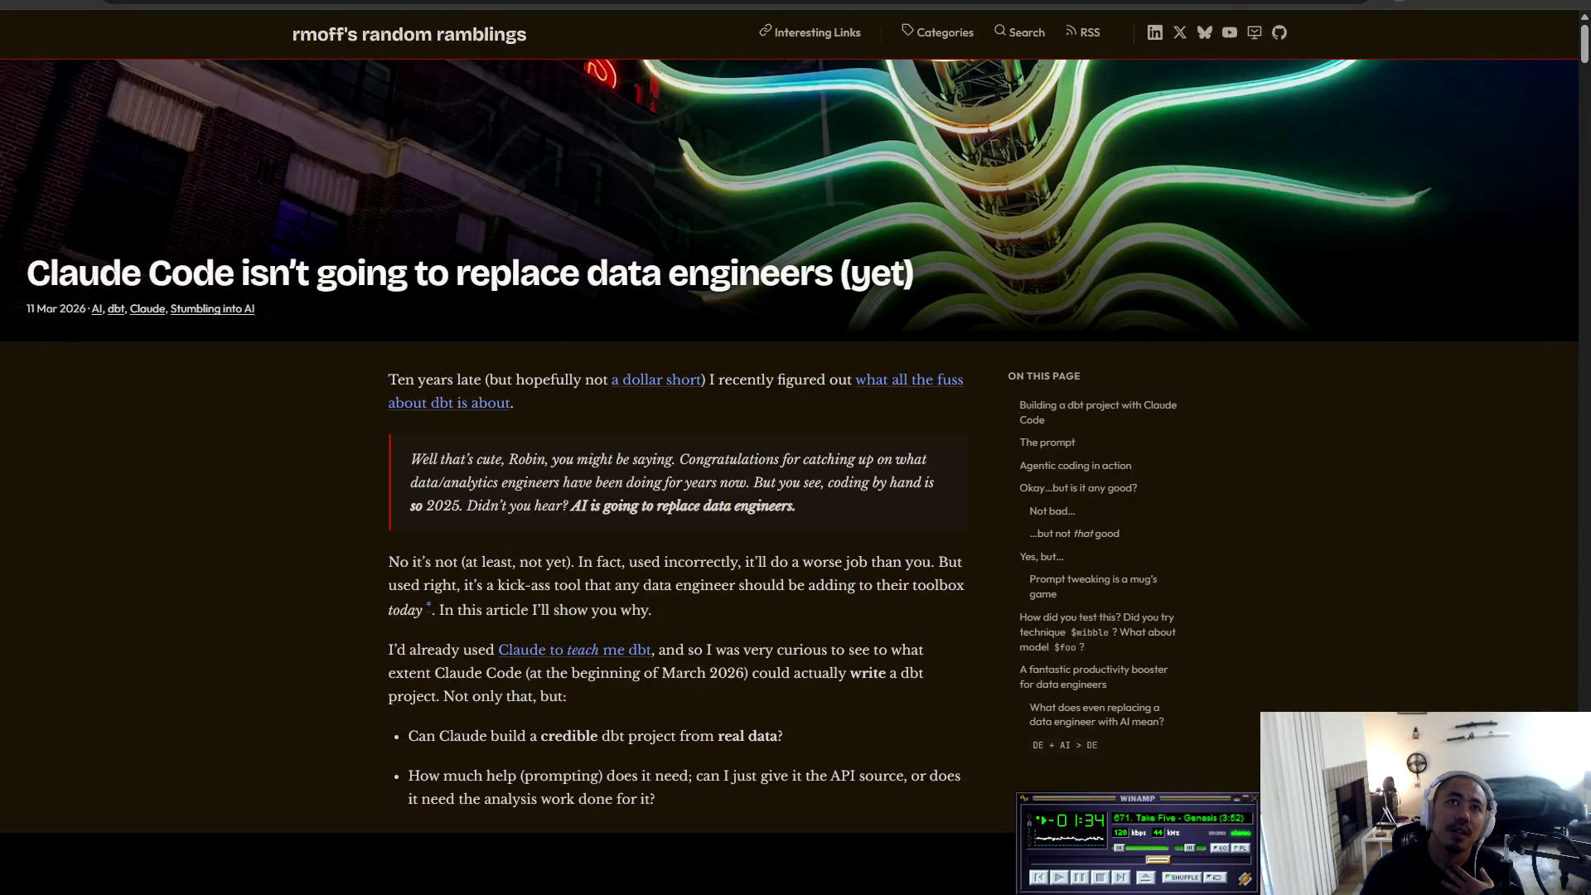
key("ctrl+shift+Tab")
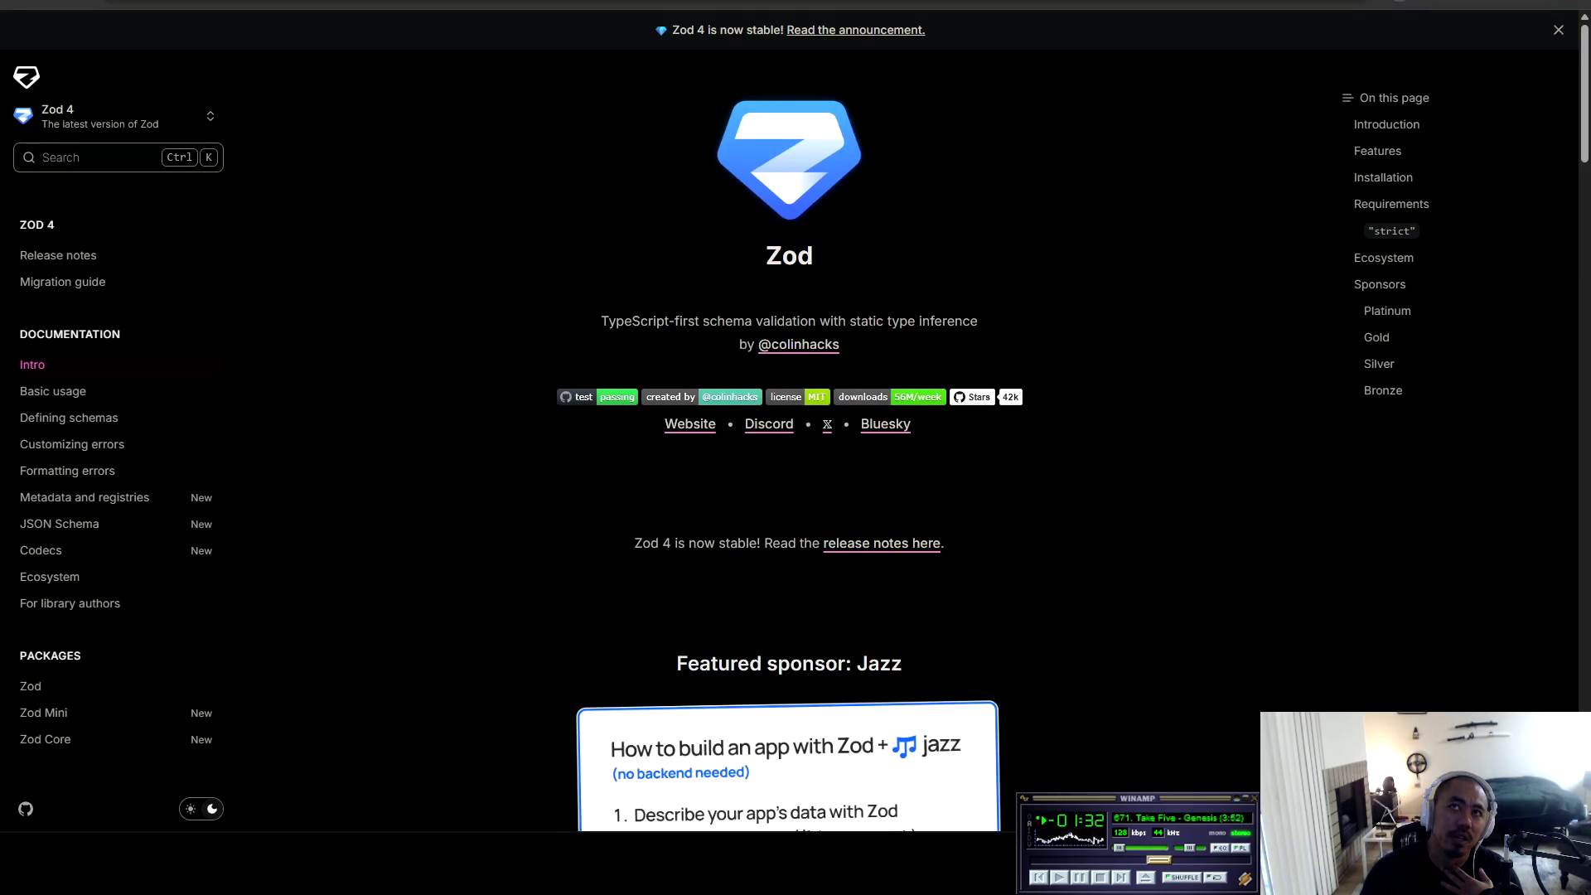
key("ctrl+shift+Tab")
key("ctrl+Tab")
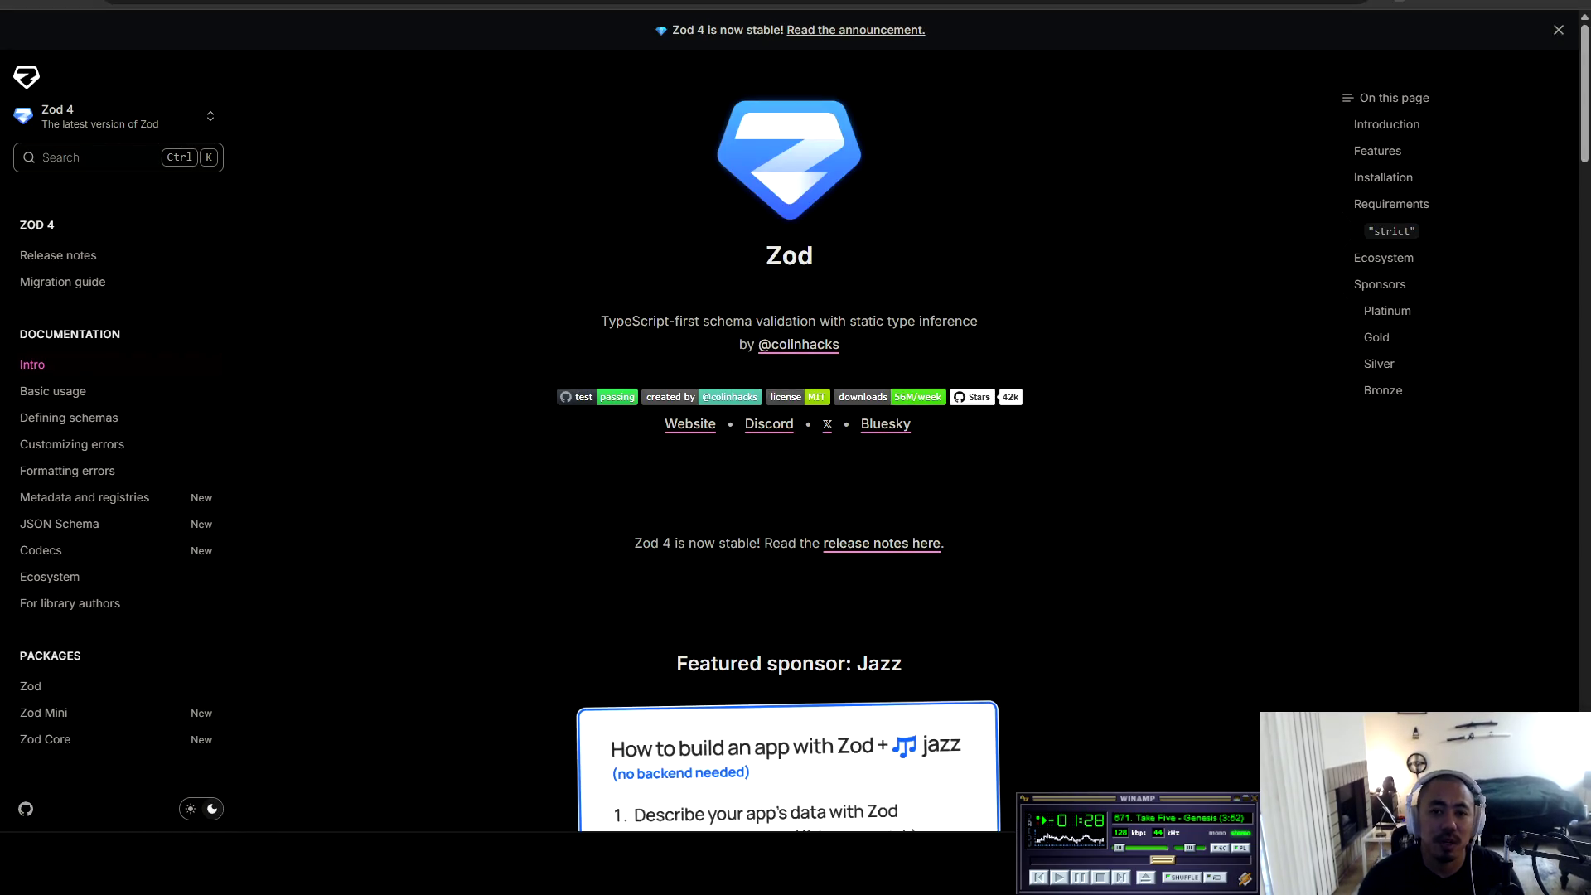
key("ctrl+Tab")
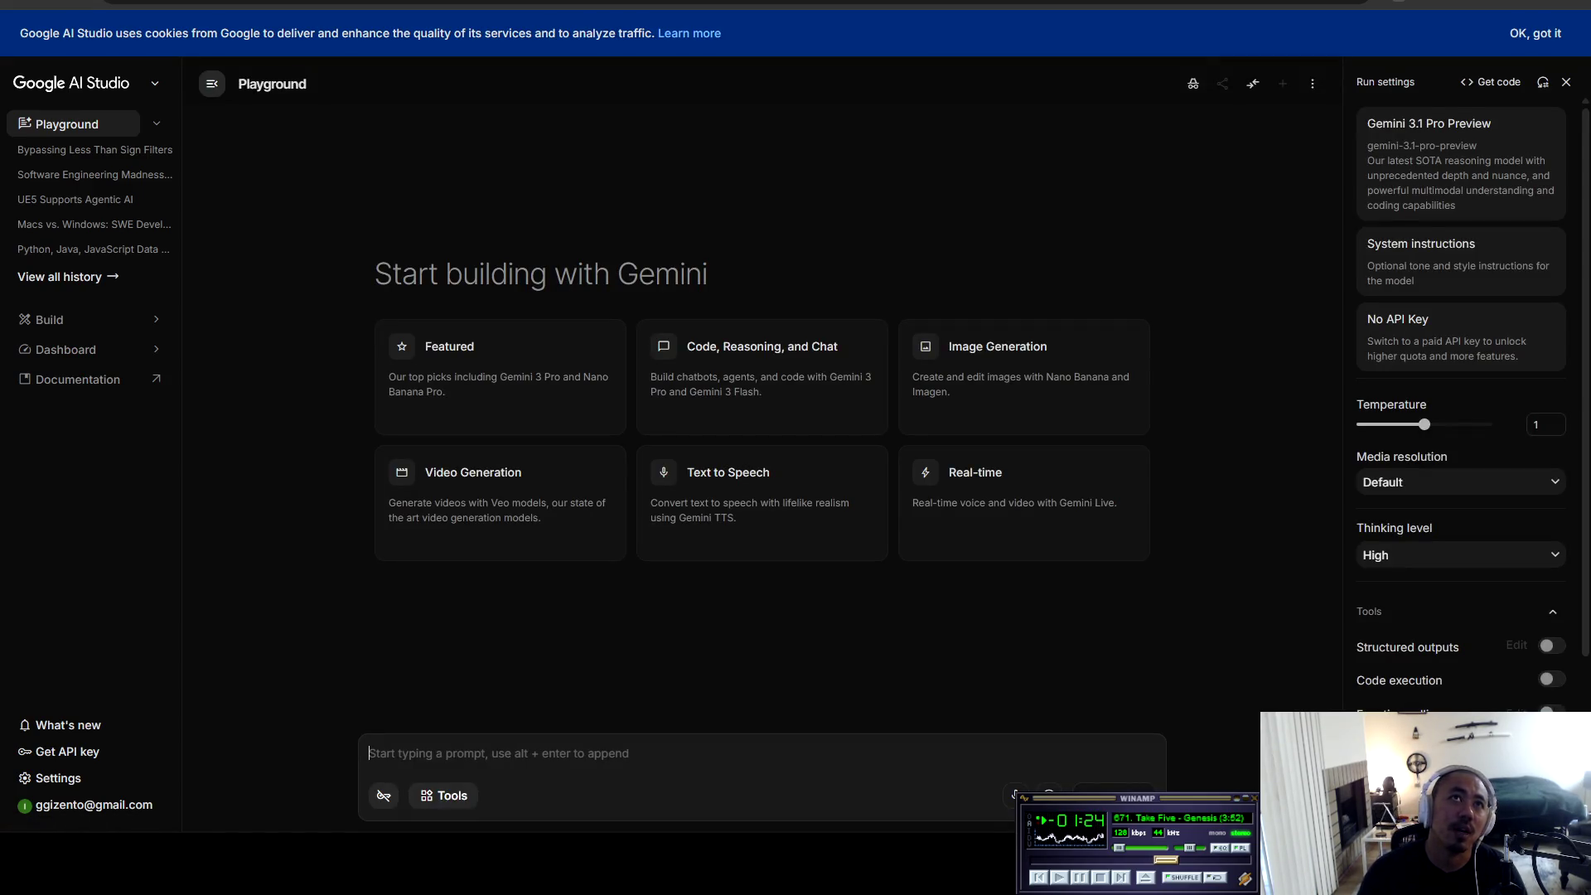
key("ctrl+shift+Tab")
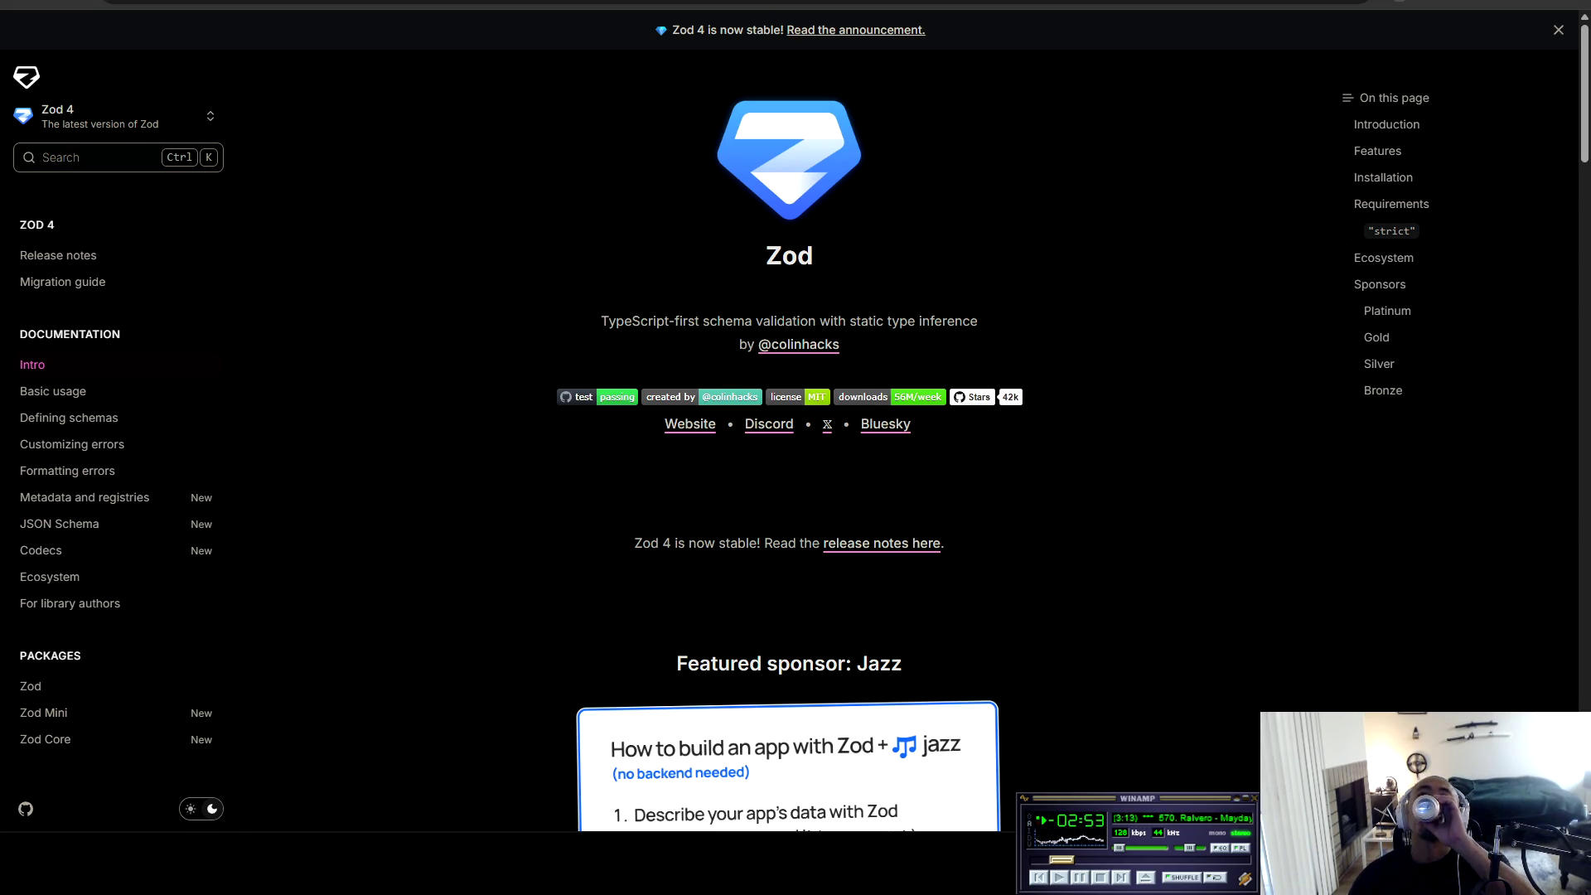
Step: Glance at AI Studio, then scroll the Zod docs to the Introduction and mark the schema-defining sentence
key("ctrl+Tab")
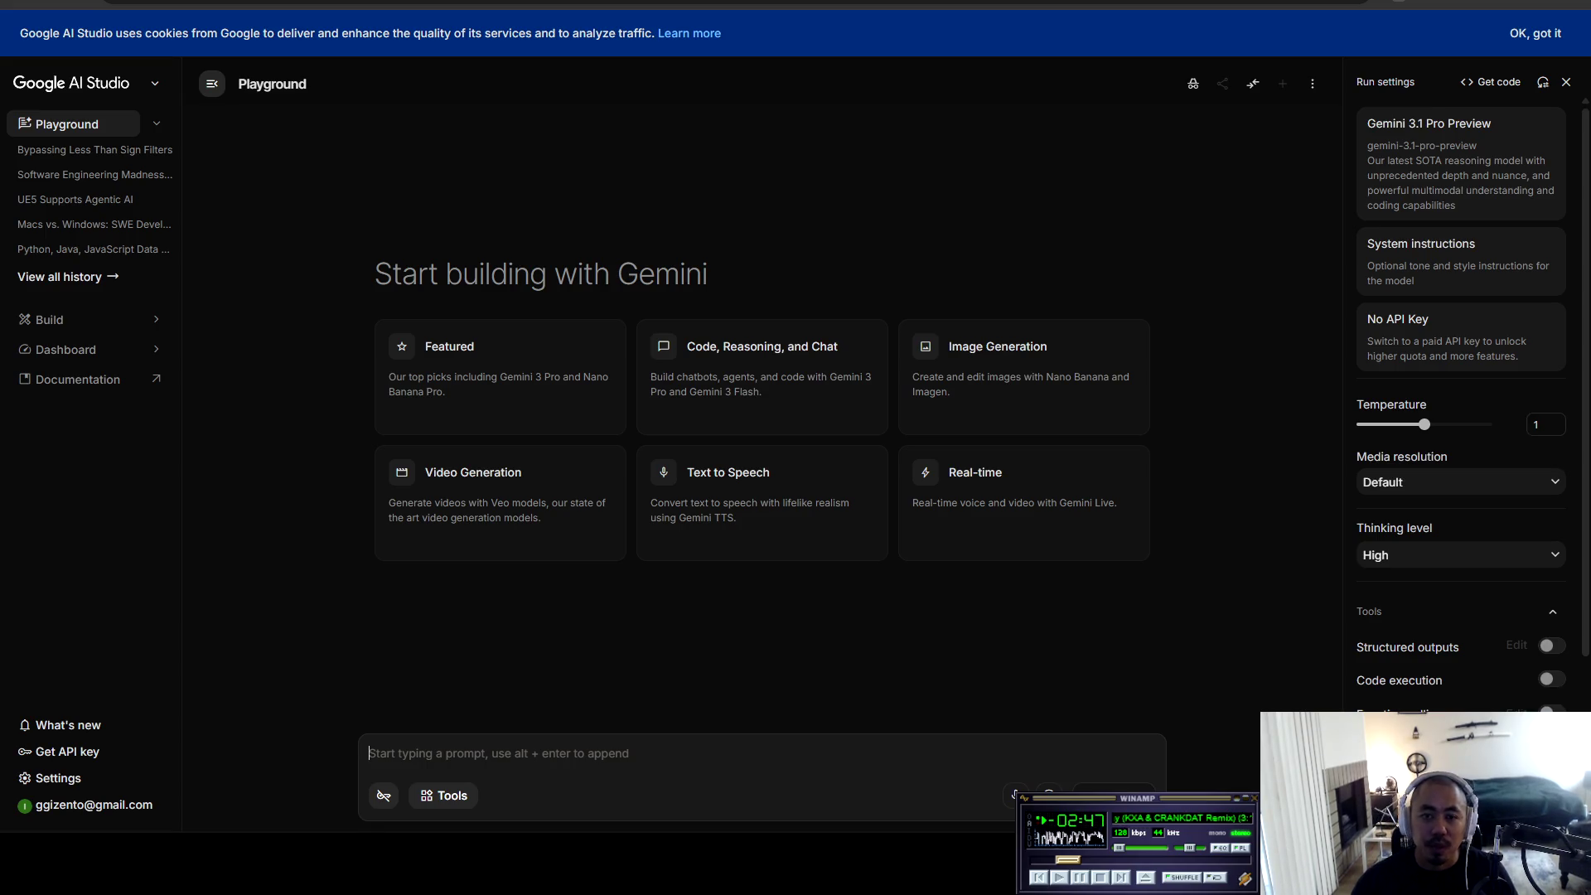
key("ctrl+Tab")
scroll(787, 455, "down", 5)
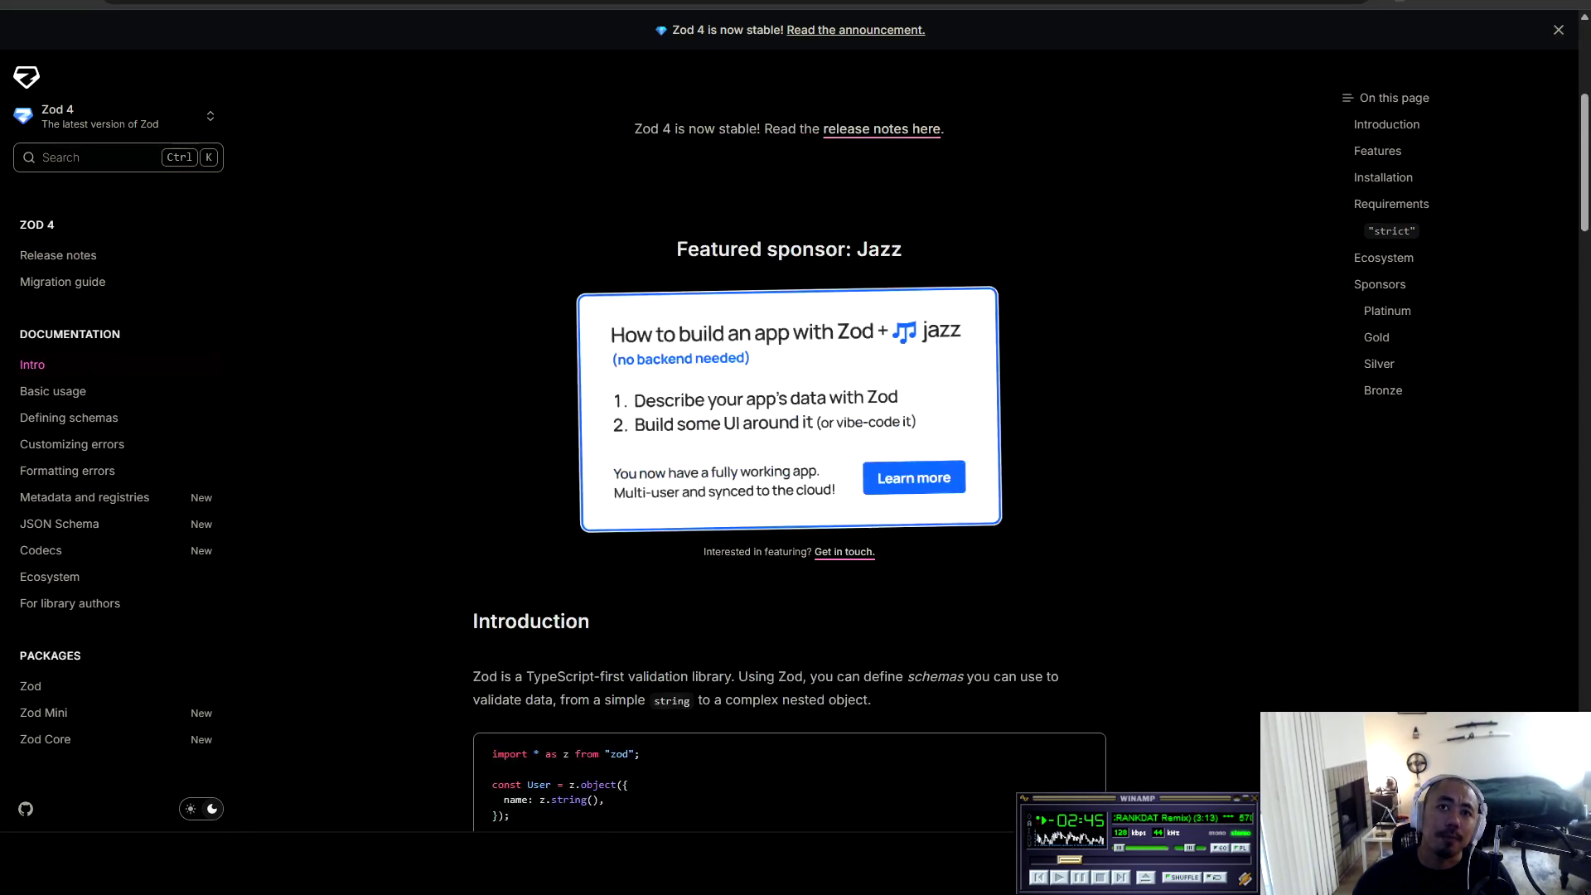
scroll(787, 456, "down", 3)
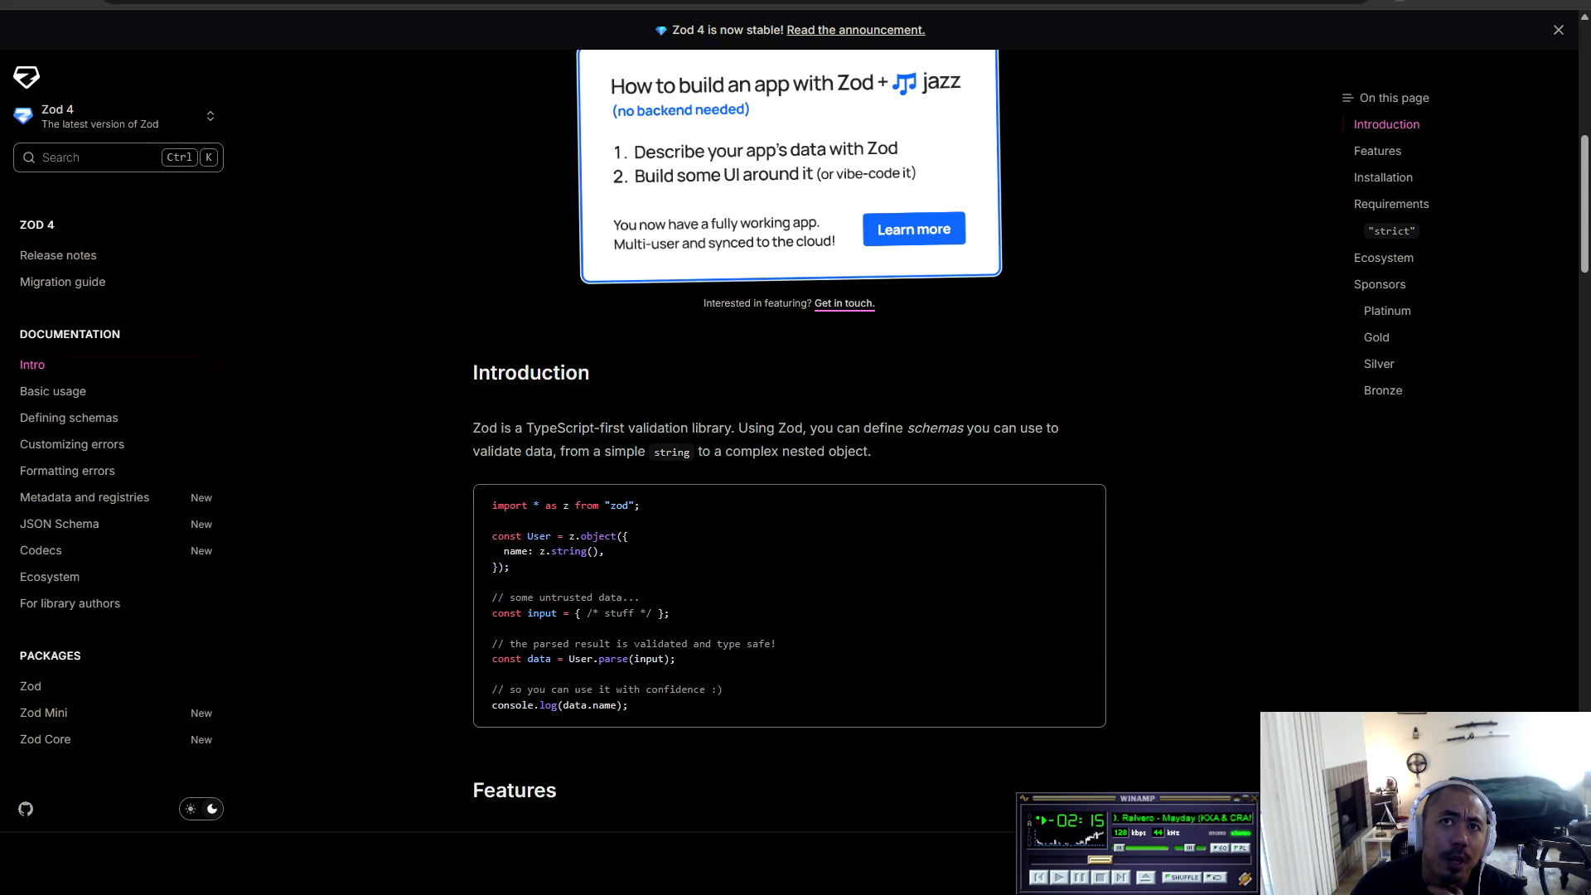
mouse_move(758, 427)
left_mouse_down()
mouse_move(1059, 427)
mouse_move(549, 428)
mouse_move(589, 451)
mouse_move(872, 451)
left_mouse_up()
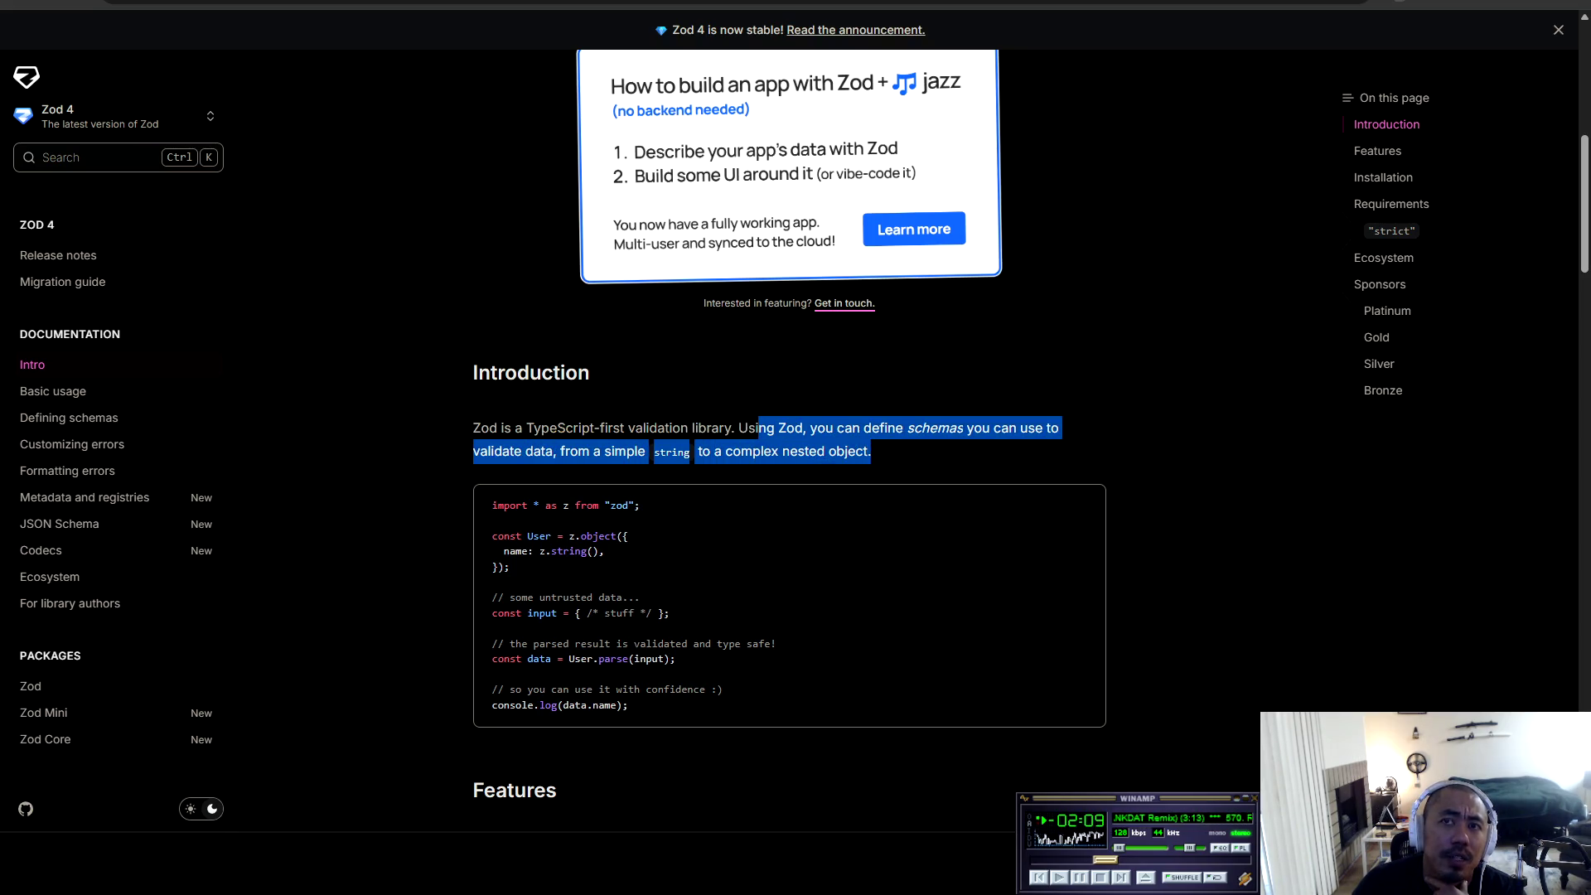
Step: Mark the User schema, name: z.string(), input and type-safe result lines of the Introduction example
left_click(879, 497)
scroll(878, 497, "down", 2)
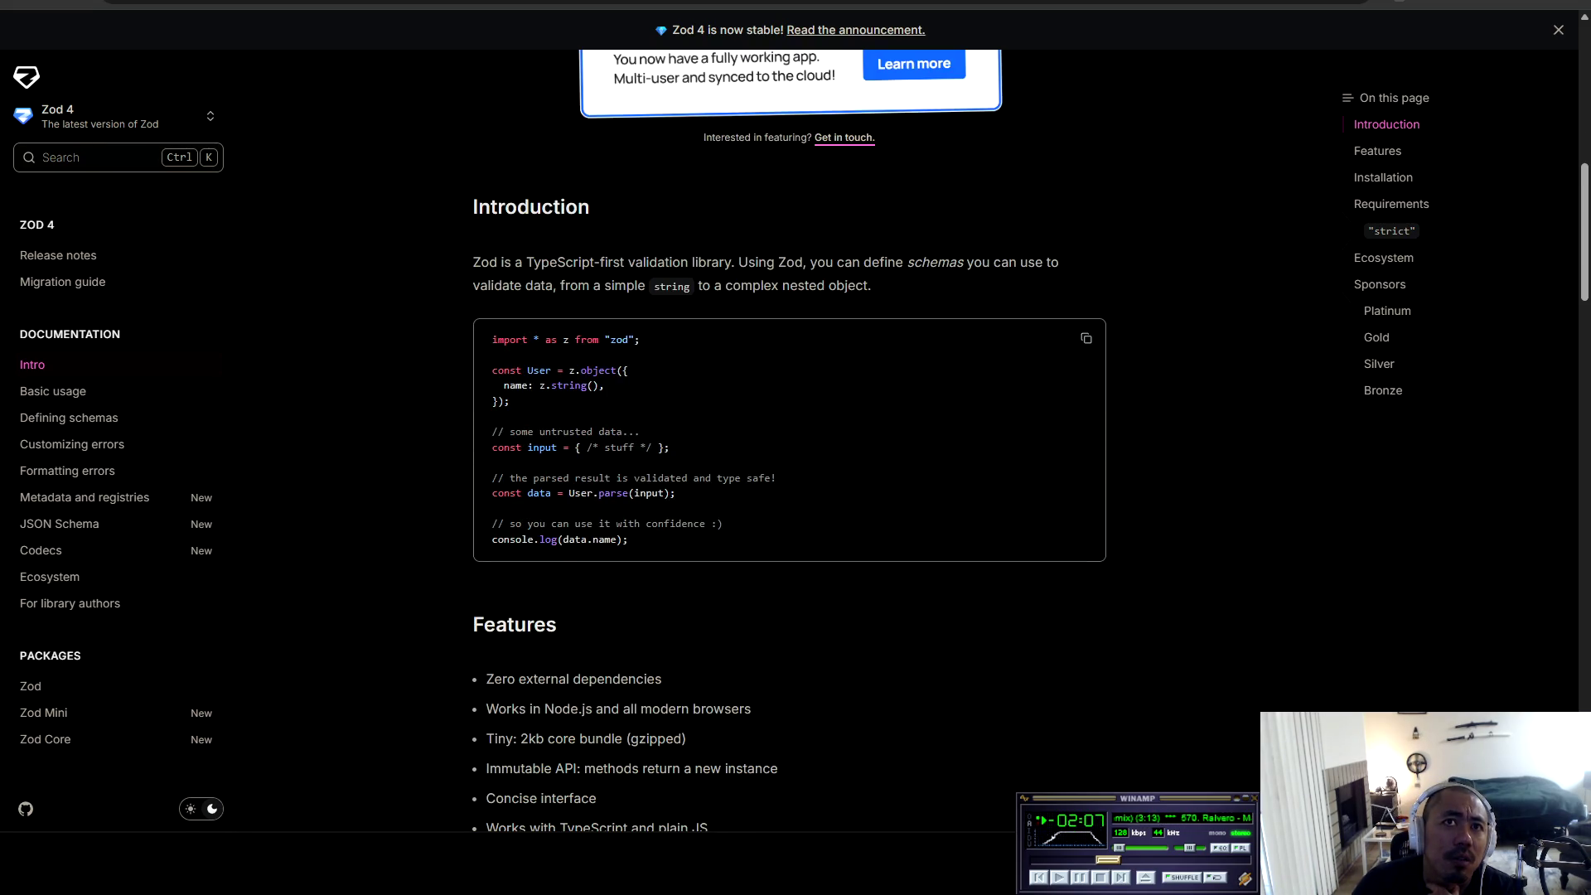
mouse_move(502, 371)
left_mouse_down()
mouse_move(629, 371)
mouse_move(604, 371)
mouse_move(605, 386)
left_mouse_up()
left_click(605, 387)
left_click_drag(498, 386, 599, 386)
left_click(599, 386)
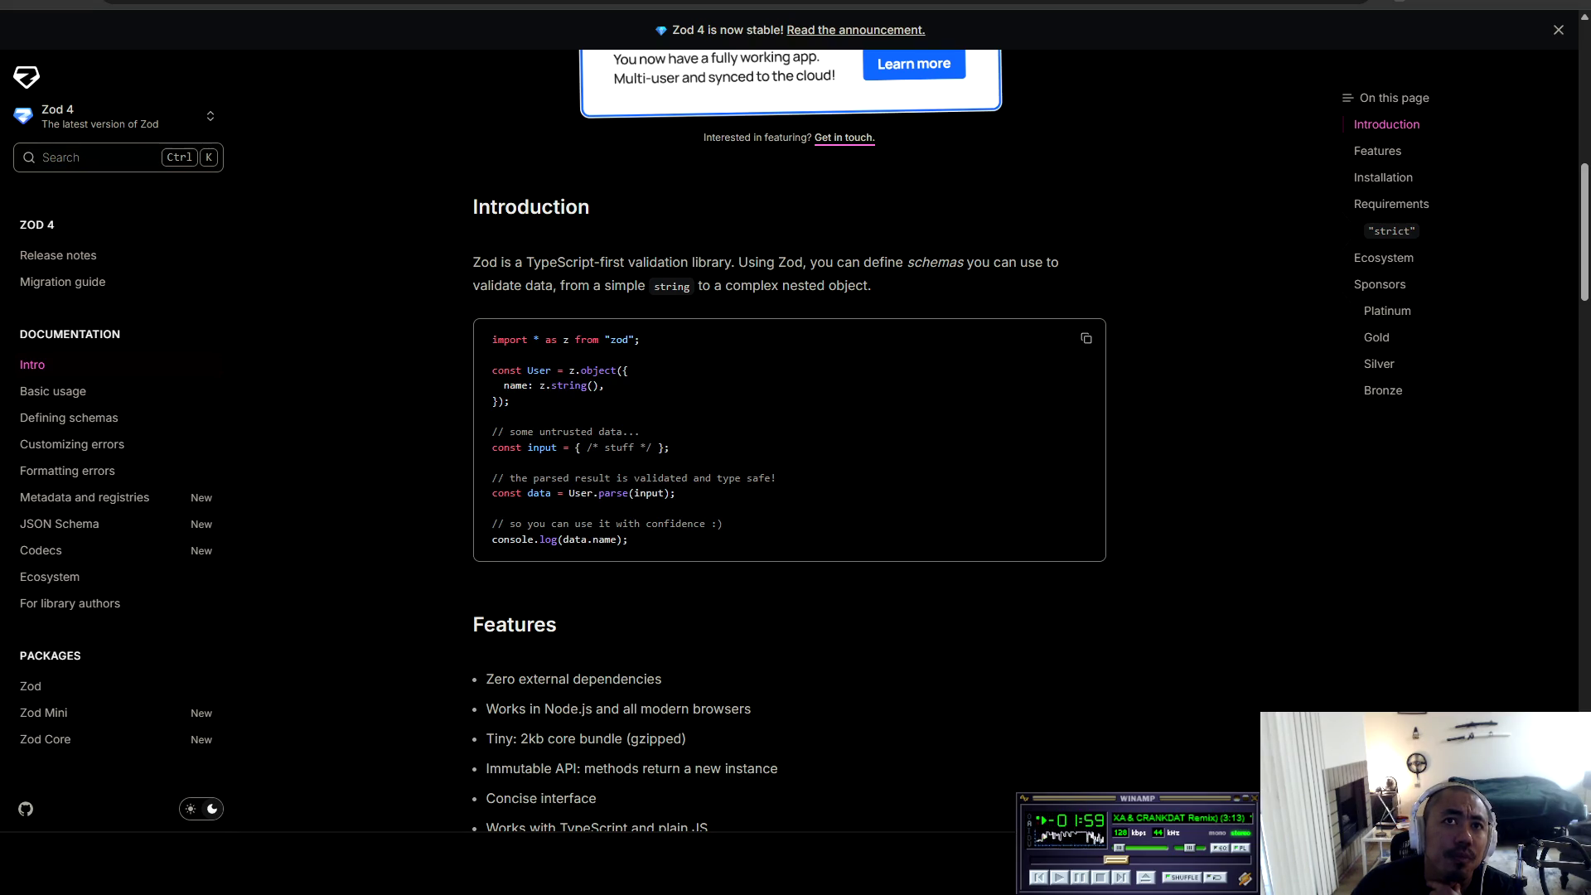
left_click_drag(492, 447, 669, 448)
left_click(670, 448)
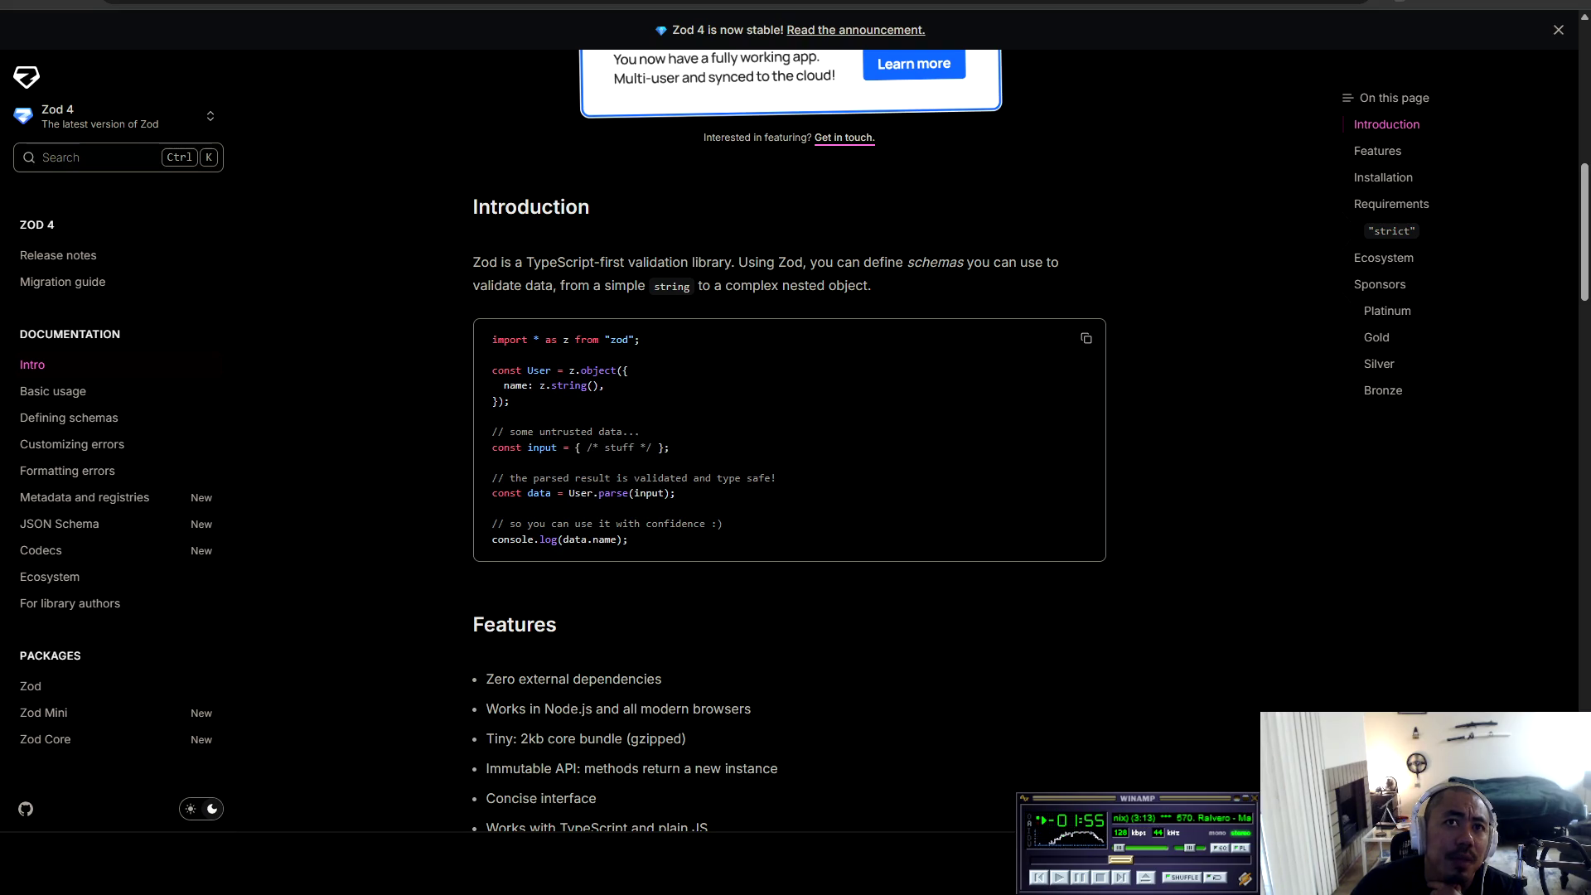
mouse_move(493, 478)
left_mouse_down()
mouse_move(778, 478)
mouse_move(515, 493)
mouse_move(677, 493)
left_mouse_up()
left_click(676, 493)
Step: Scroll on to the Features list, marking the use-it-with-confidence comment and data.name along the way
scroll(676, 493, "down", 1)
mouse_move(509, 440)
left_mouse_down()
mouse_move(721, 456)
mouse_move(597, 440)
mouse_move(717, 440)
mouse_move(656, 440)
left_mouse_up()
left_click(656, 440)
double_click(584, 457)
left_click(629, 457)
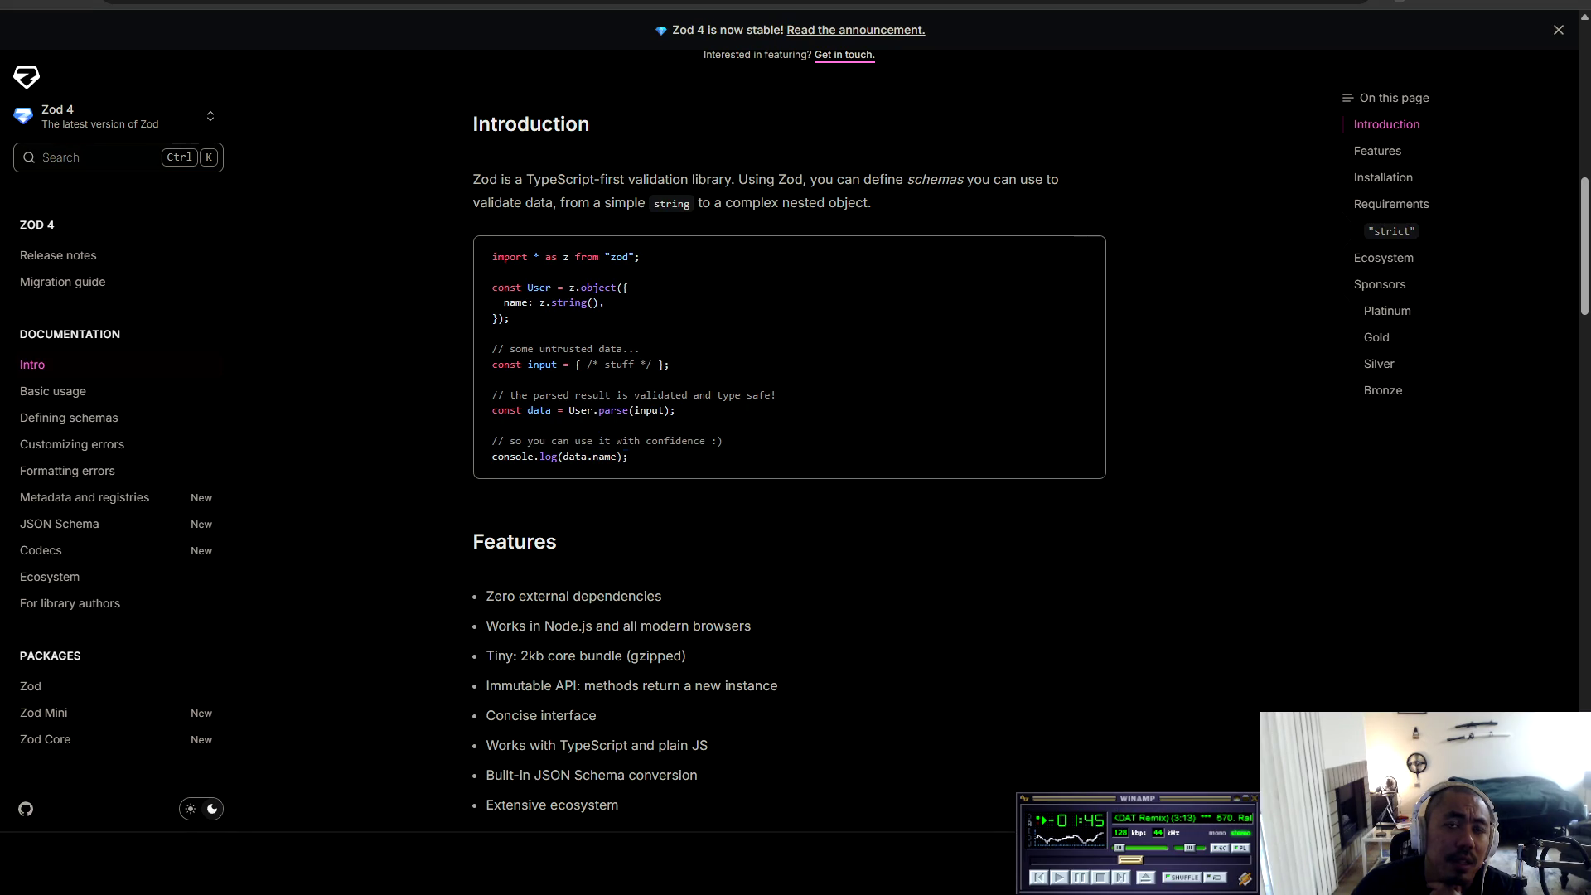
scroll(789, 439, "down", 3)
left_click_drag(486, 348, 661, 348)
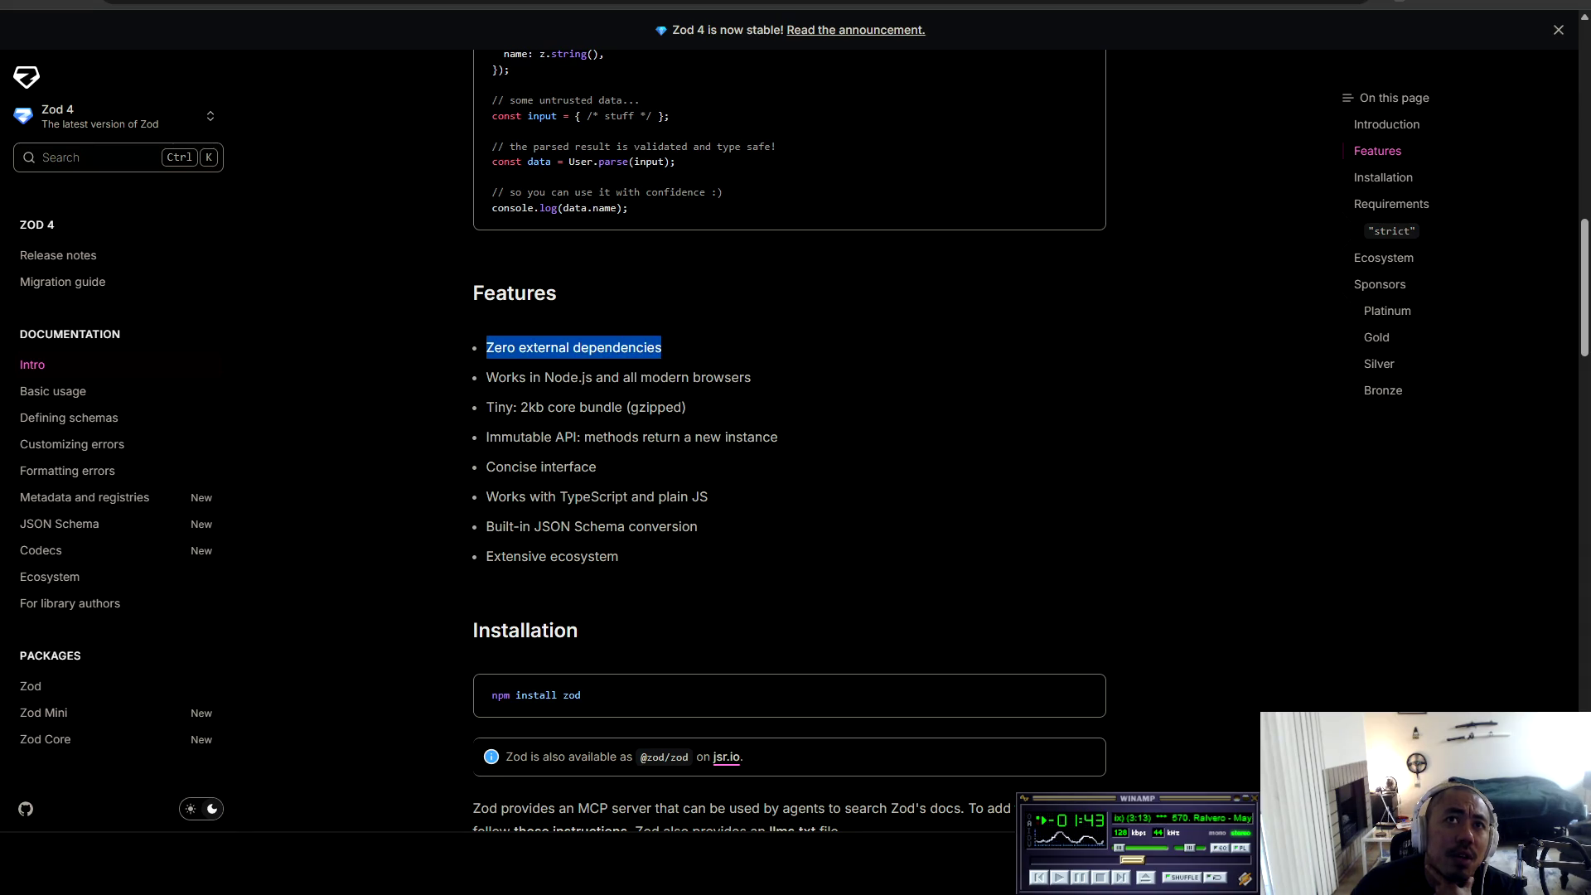
mouse_move(486, 377)
left_mouse_down()
mouse_move(731, 377)
mouse_move(686, 406)
mouse_move(751, 379)
mouse_move(528, 407)
mouse_move(544, 407)
left_mouse_up()
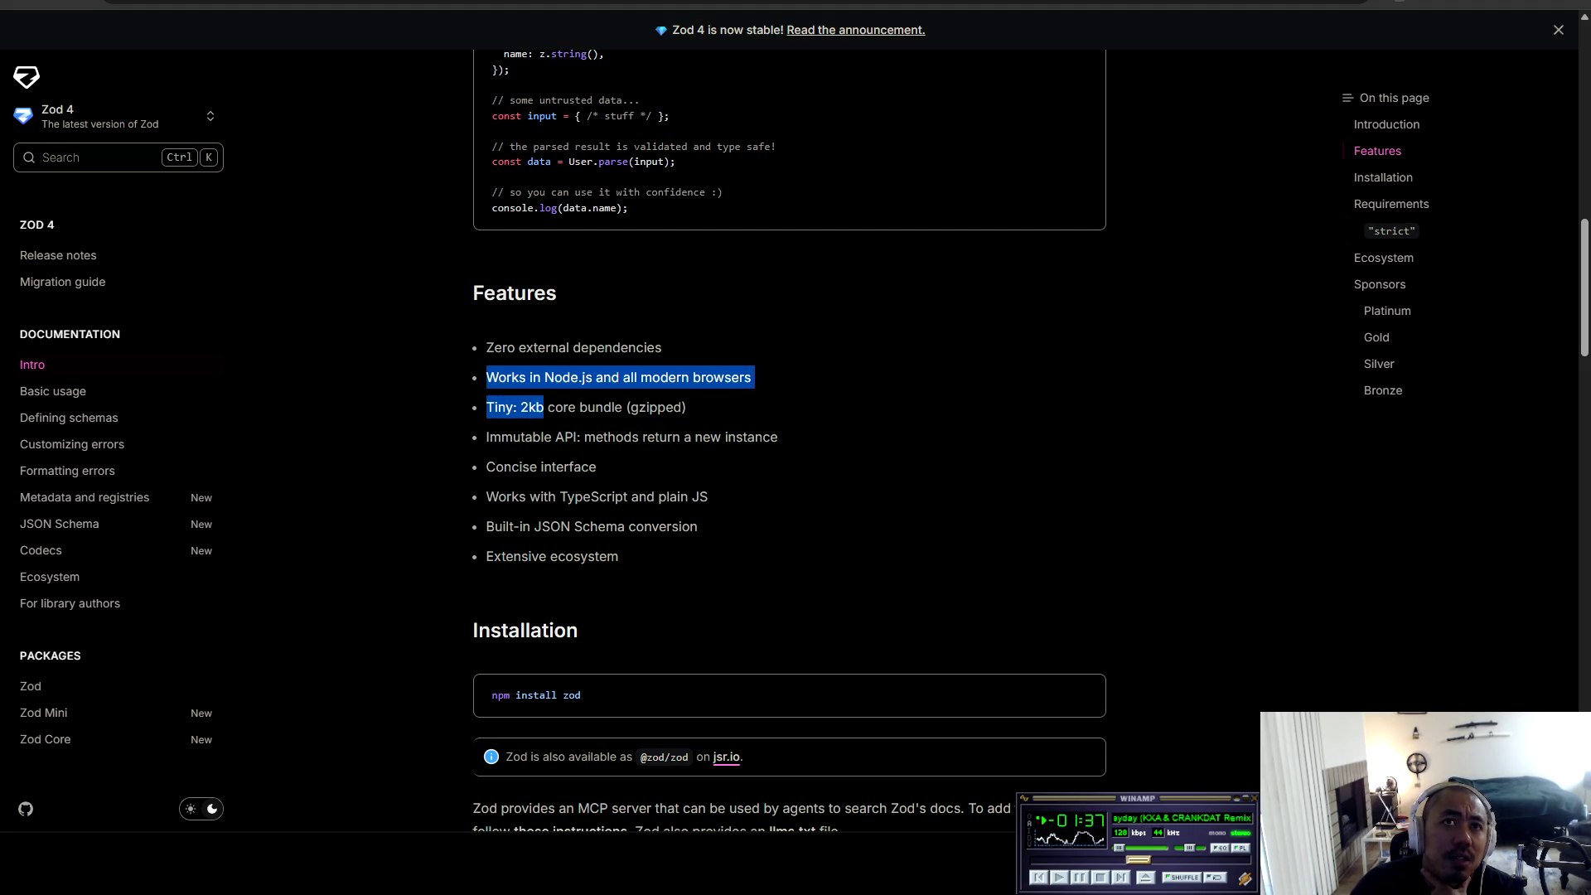
left_click(544, 407)
left_click_drag(513, 437, 581, 436)
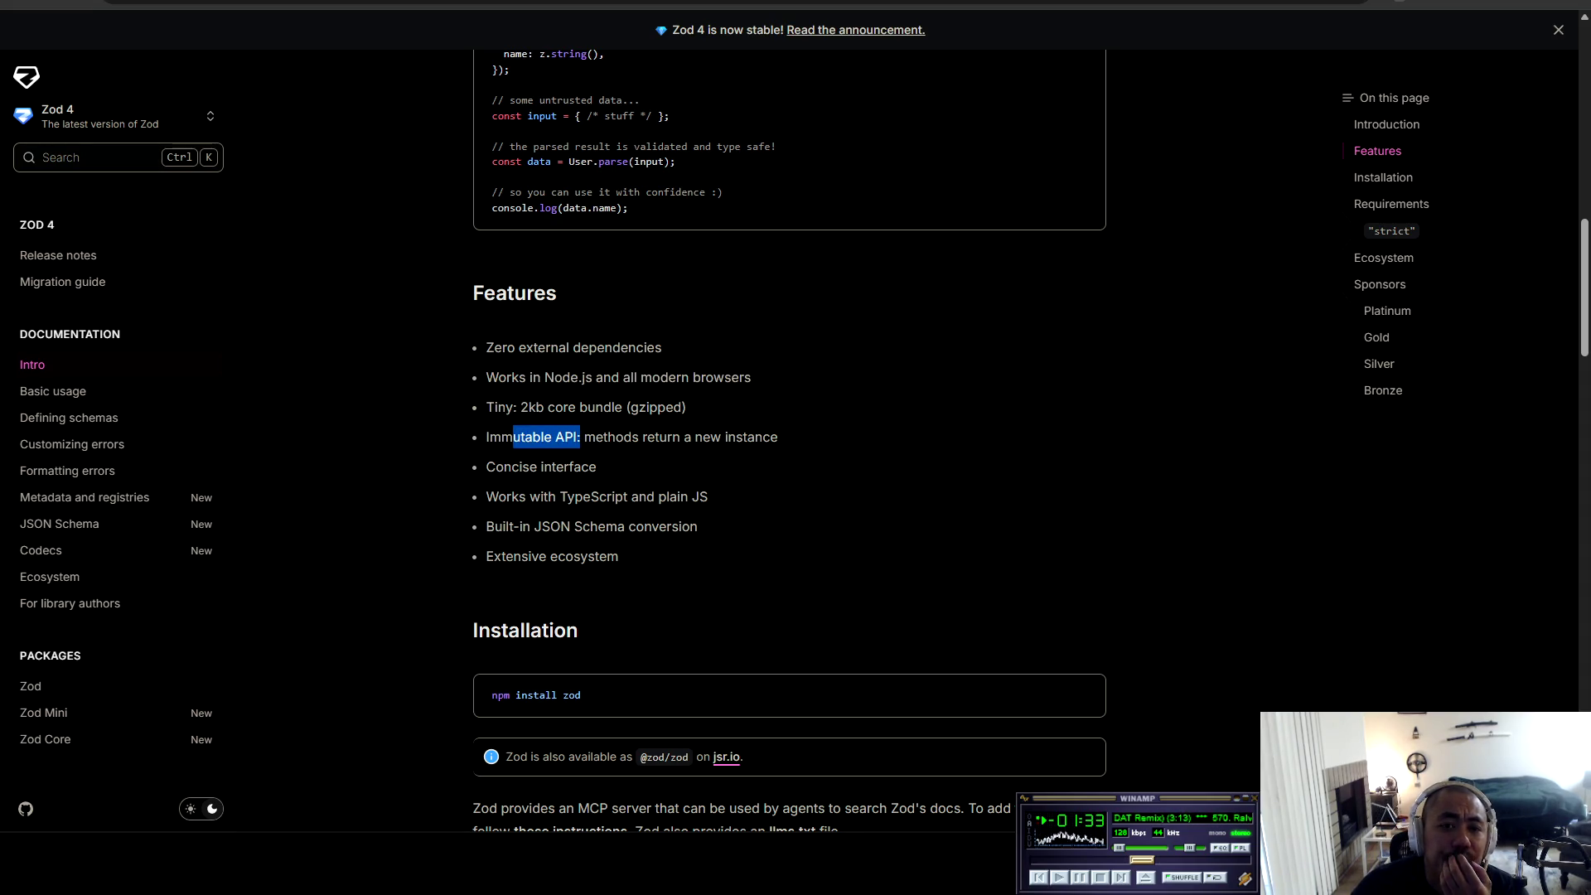
left_click(581, 436)
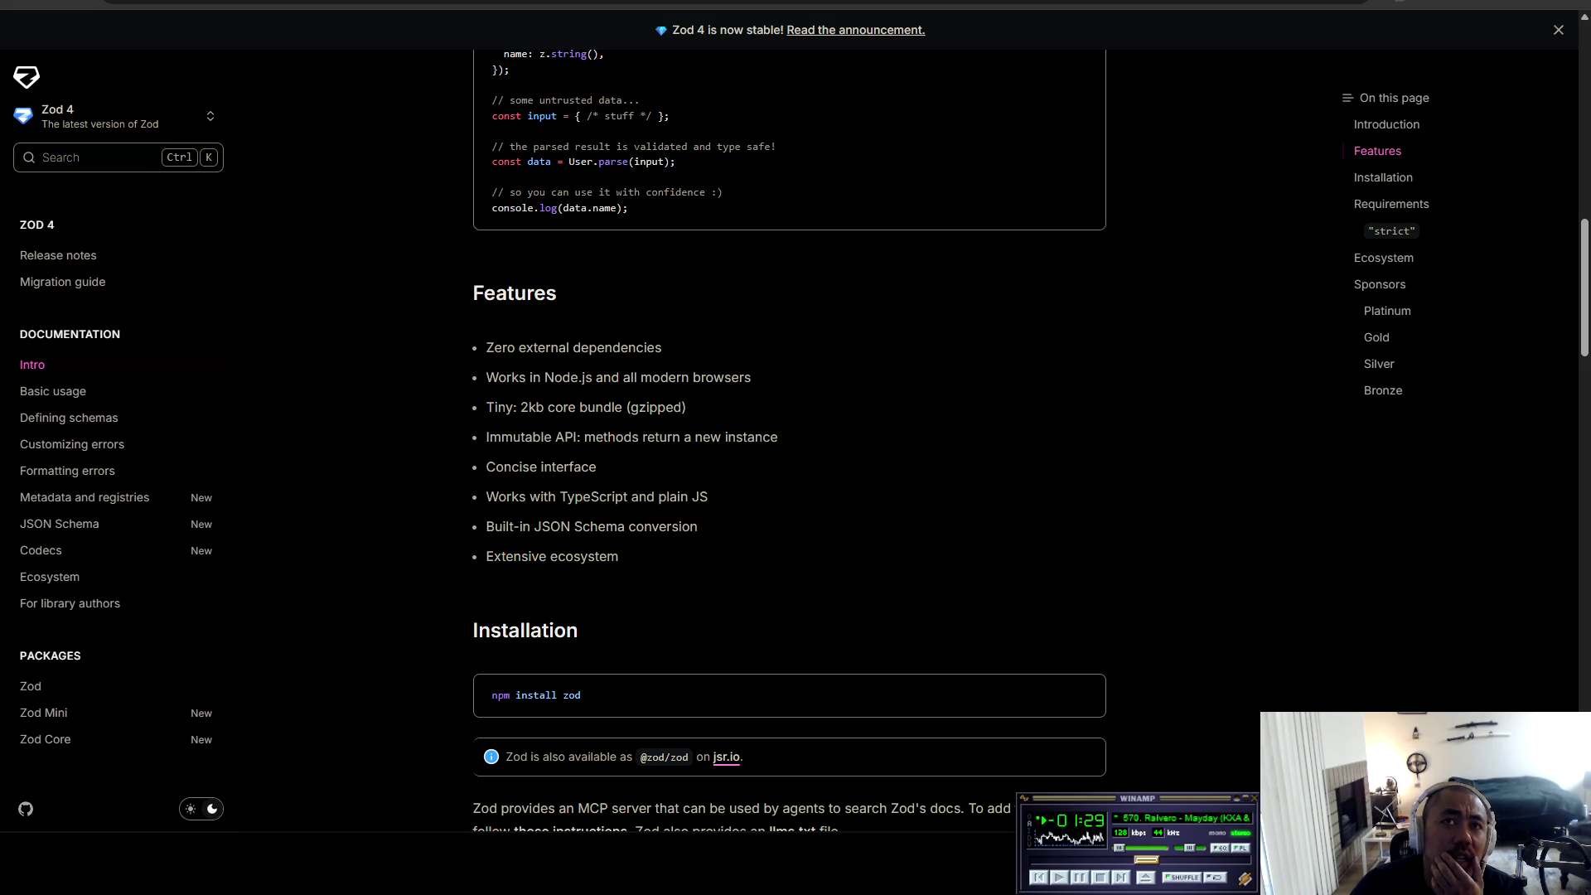
key("ctrl+Tab")
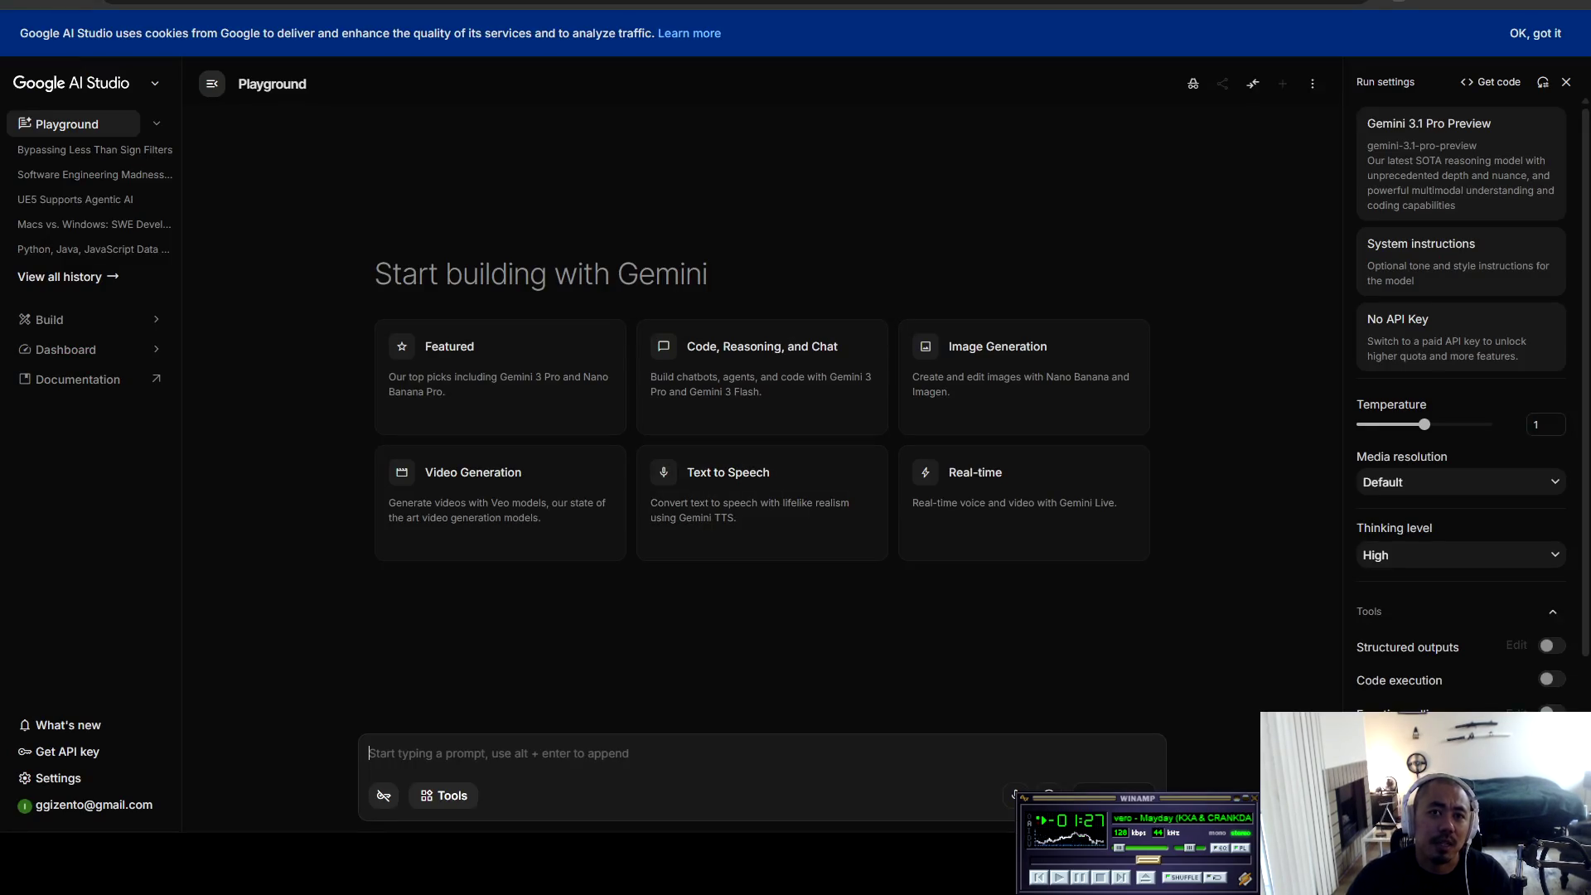
Step: Send 'immutable api, what is that?' with the saved Untitled system instruction loaded
type("immutable api, what is that?")
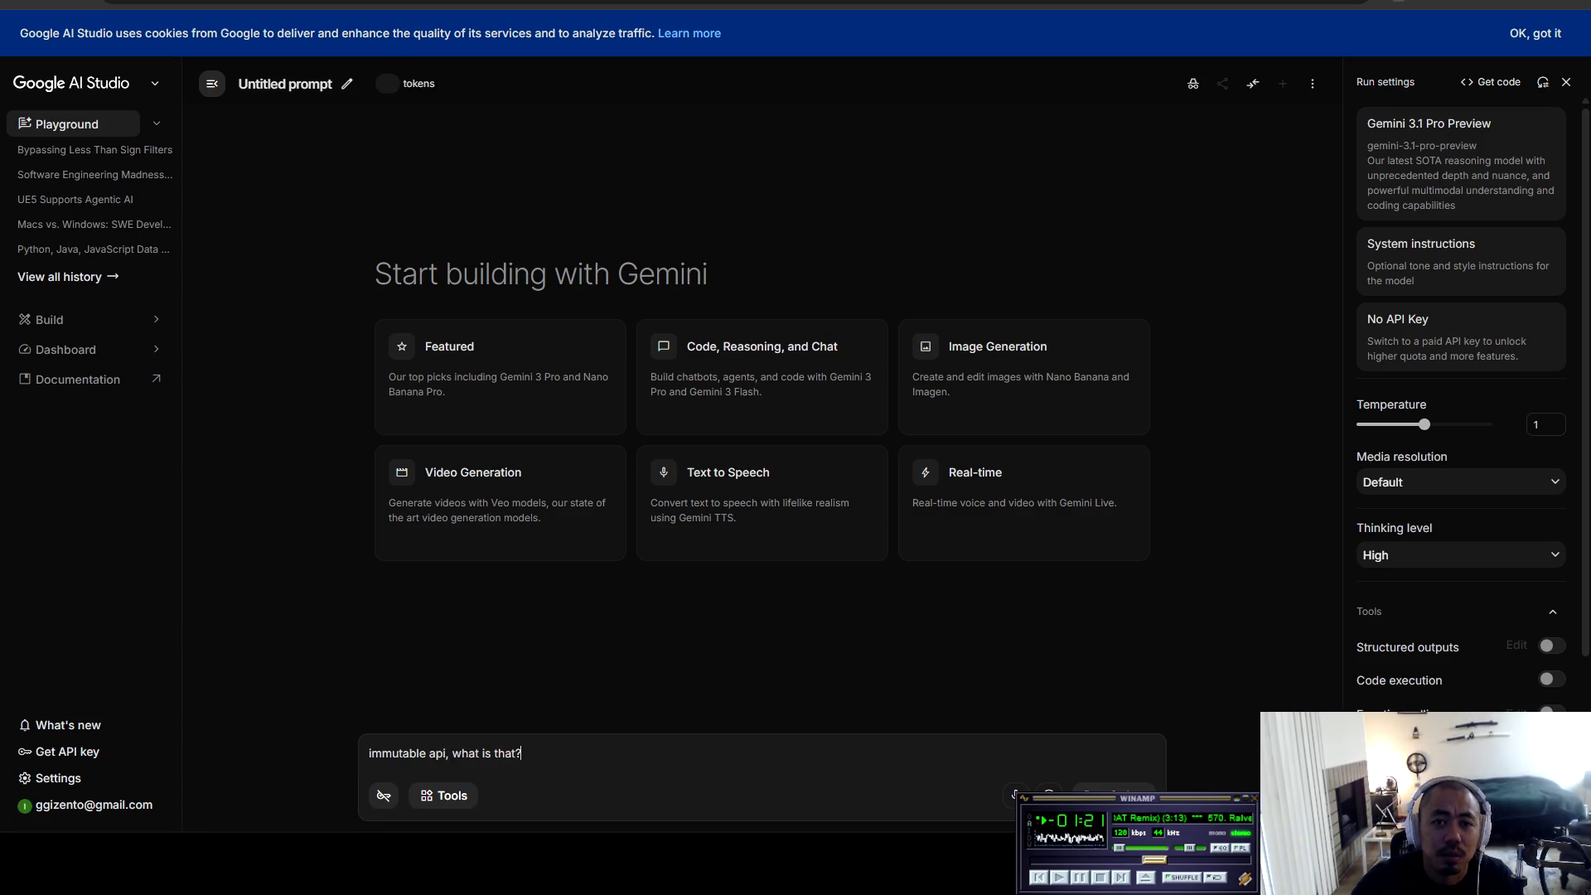
left_click(1459, 261)
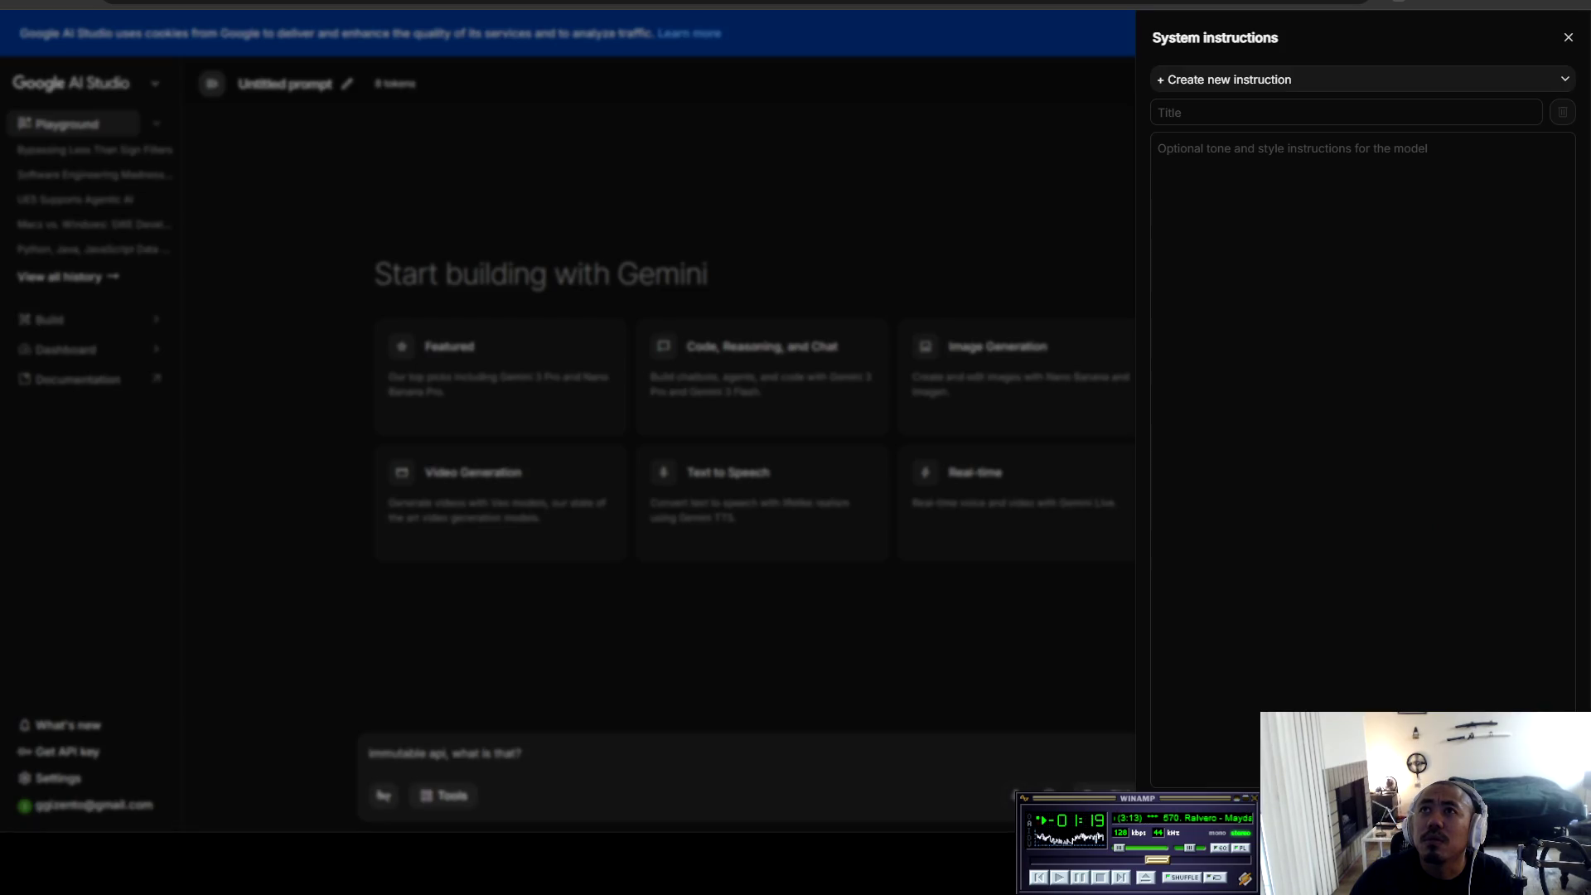
left_click(1363, 79)
left_click(1233, 111)
left_click(1363, 78)
left_click(1182, 145)
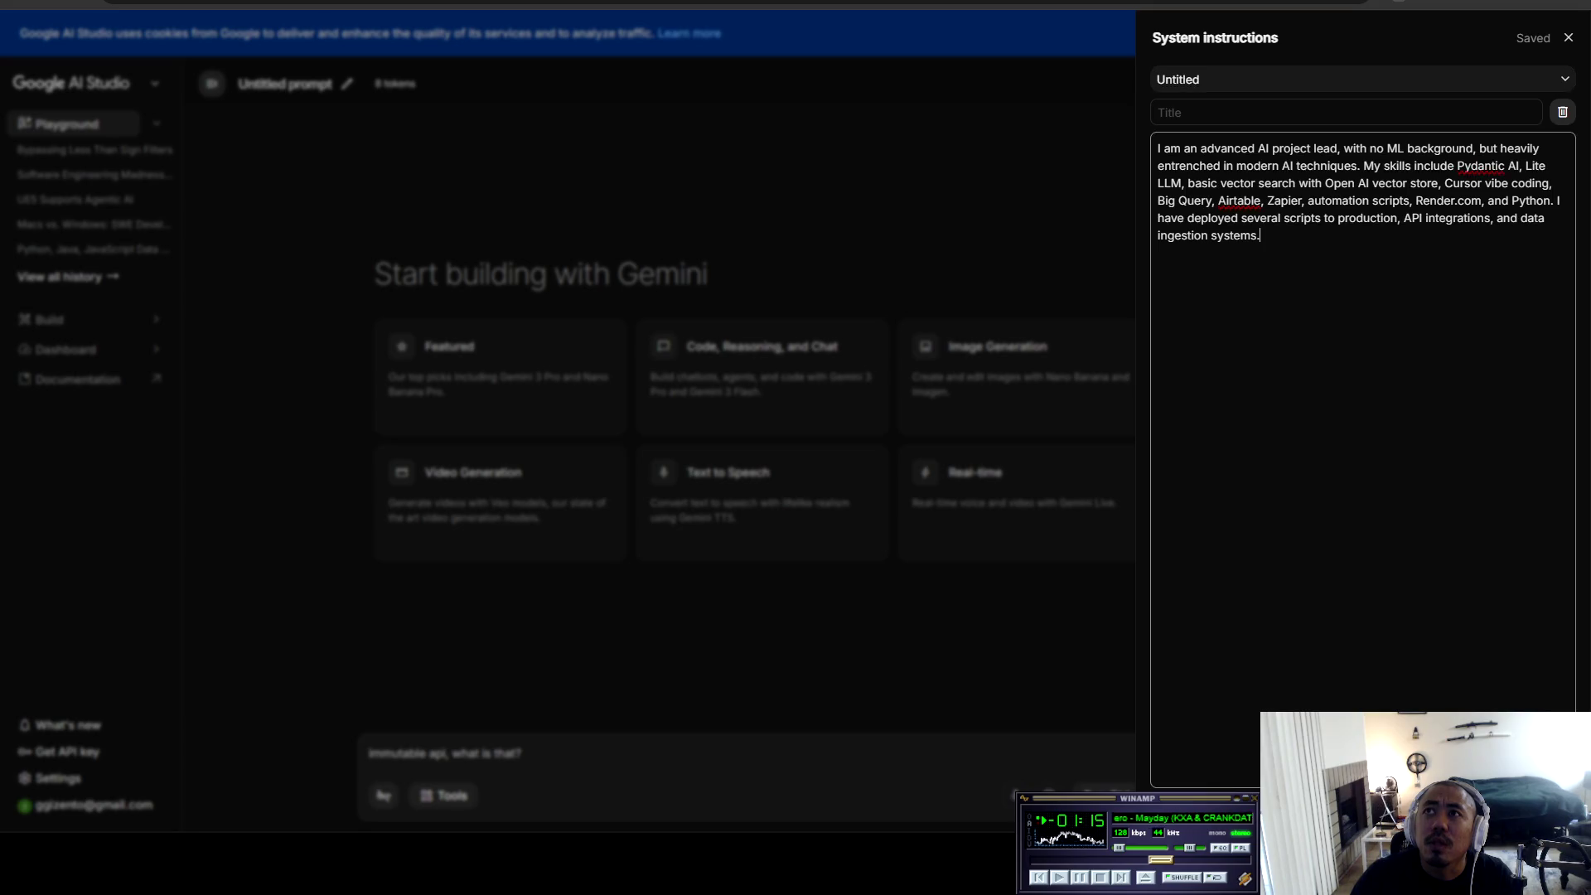
key("Return")
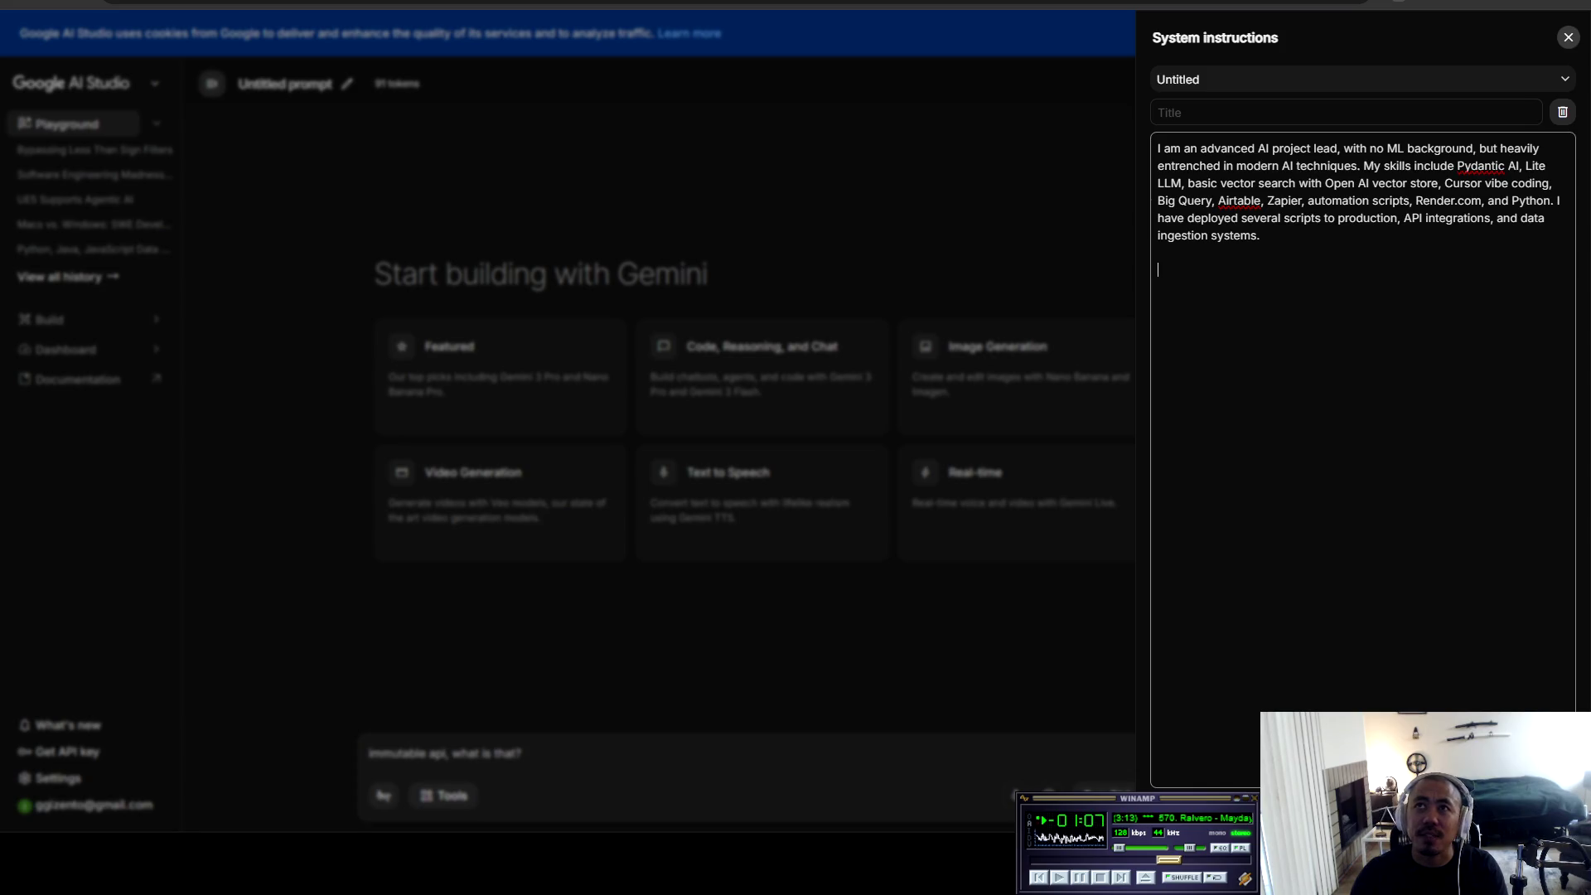
left_click(1568, 37)
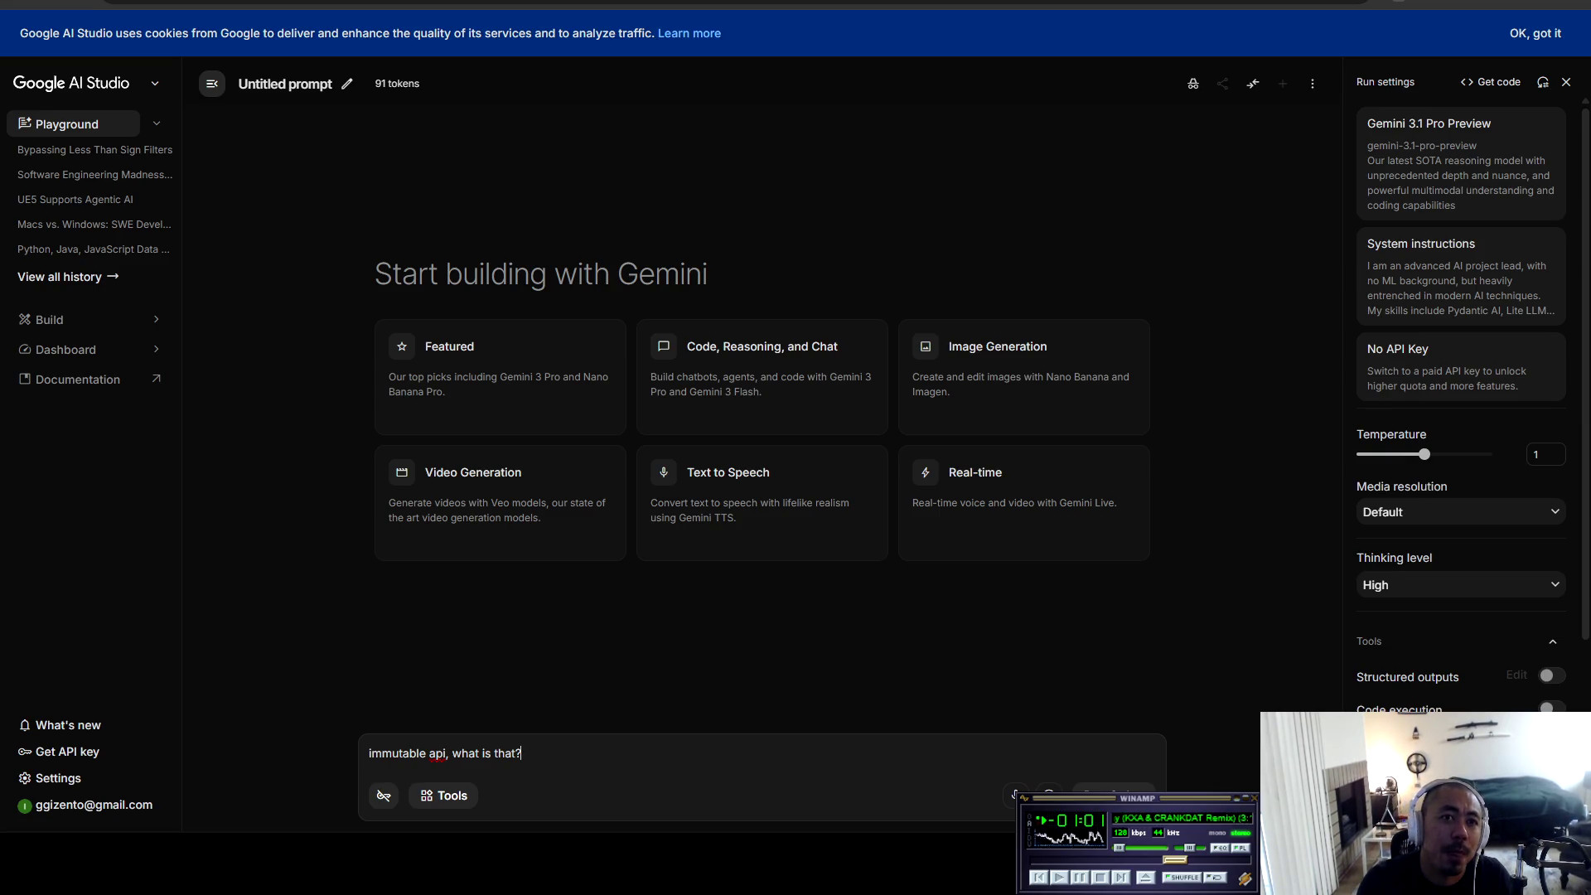
key("ctrl+Return")
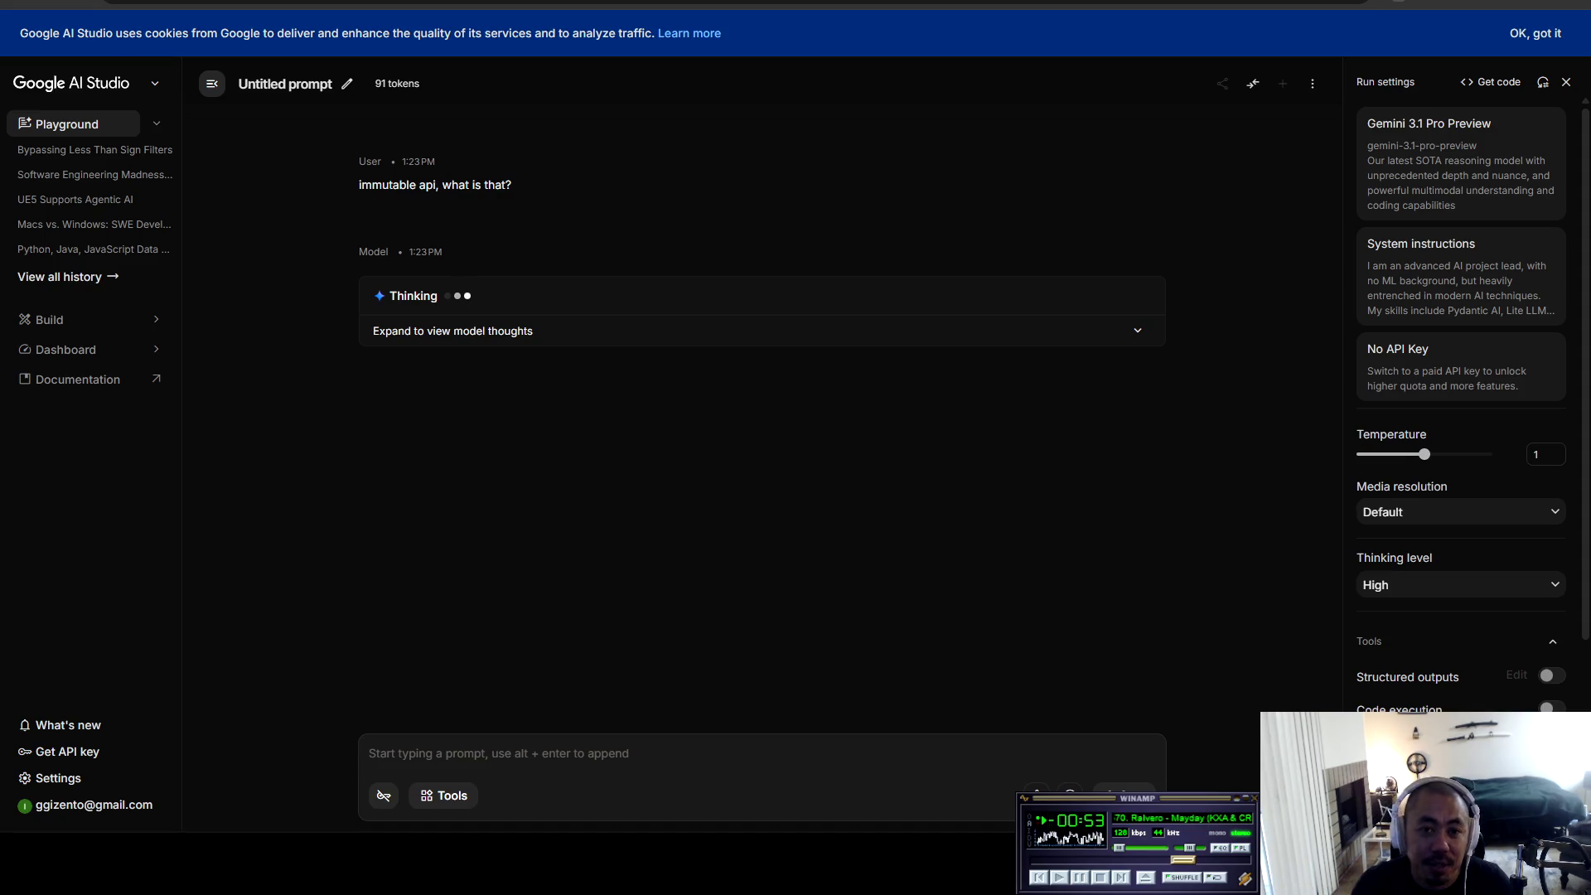
Step: Switch the Run settings model to Gemini 3 Flash Preview
left_click(1458, 161)
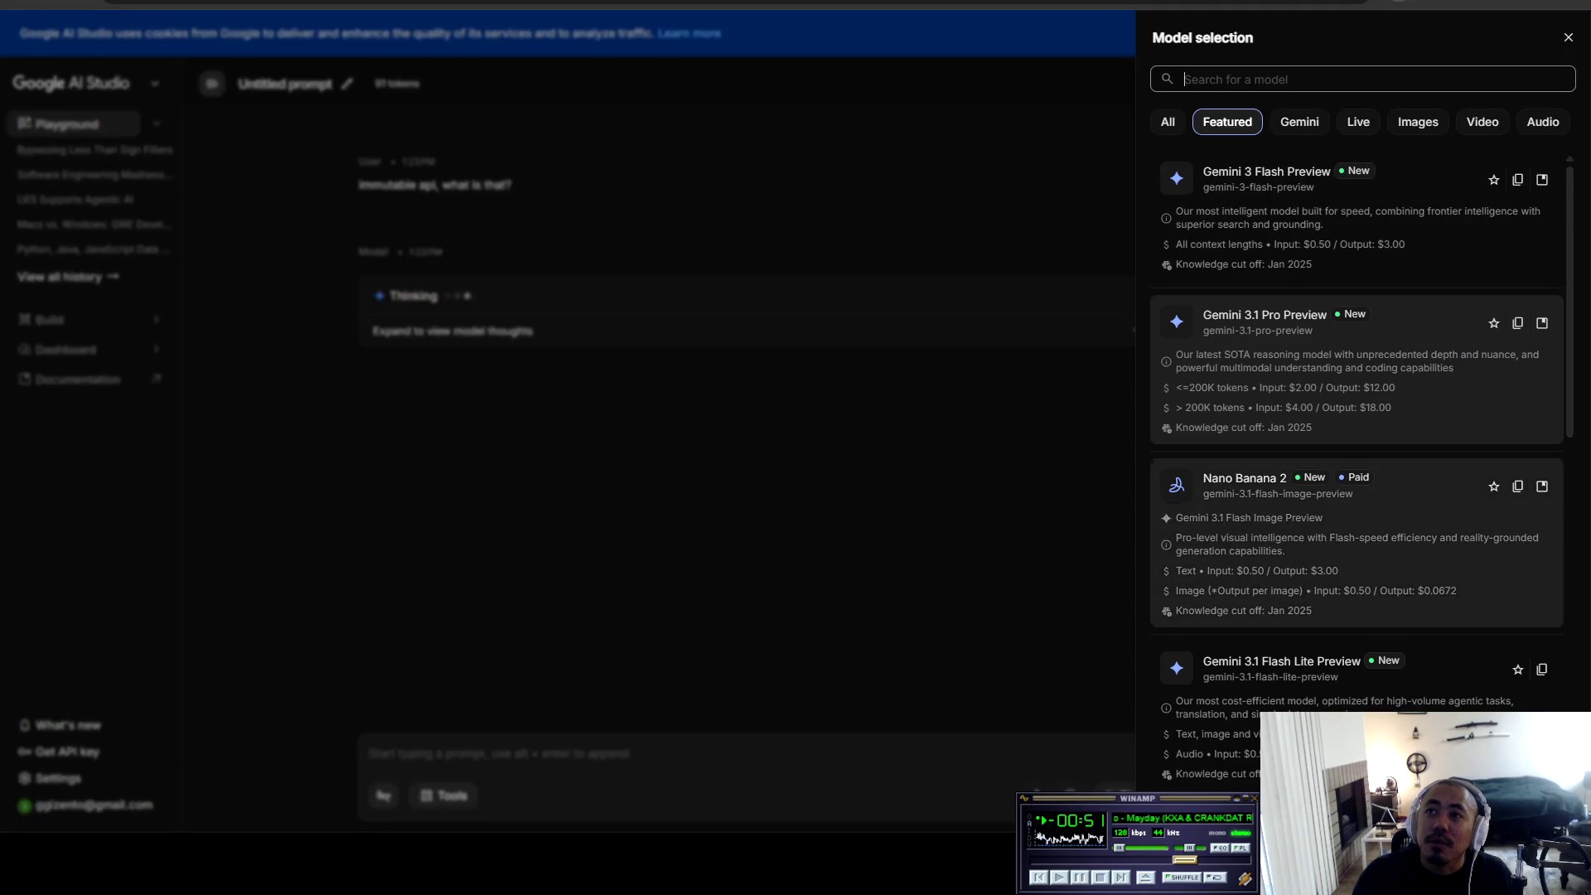
left_click(1266, 171)
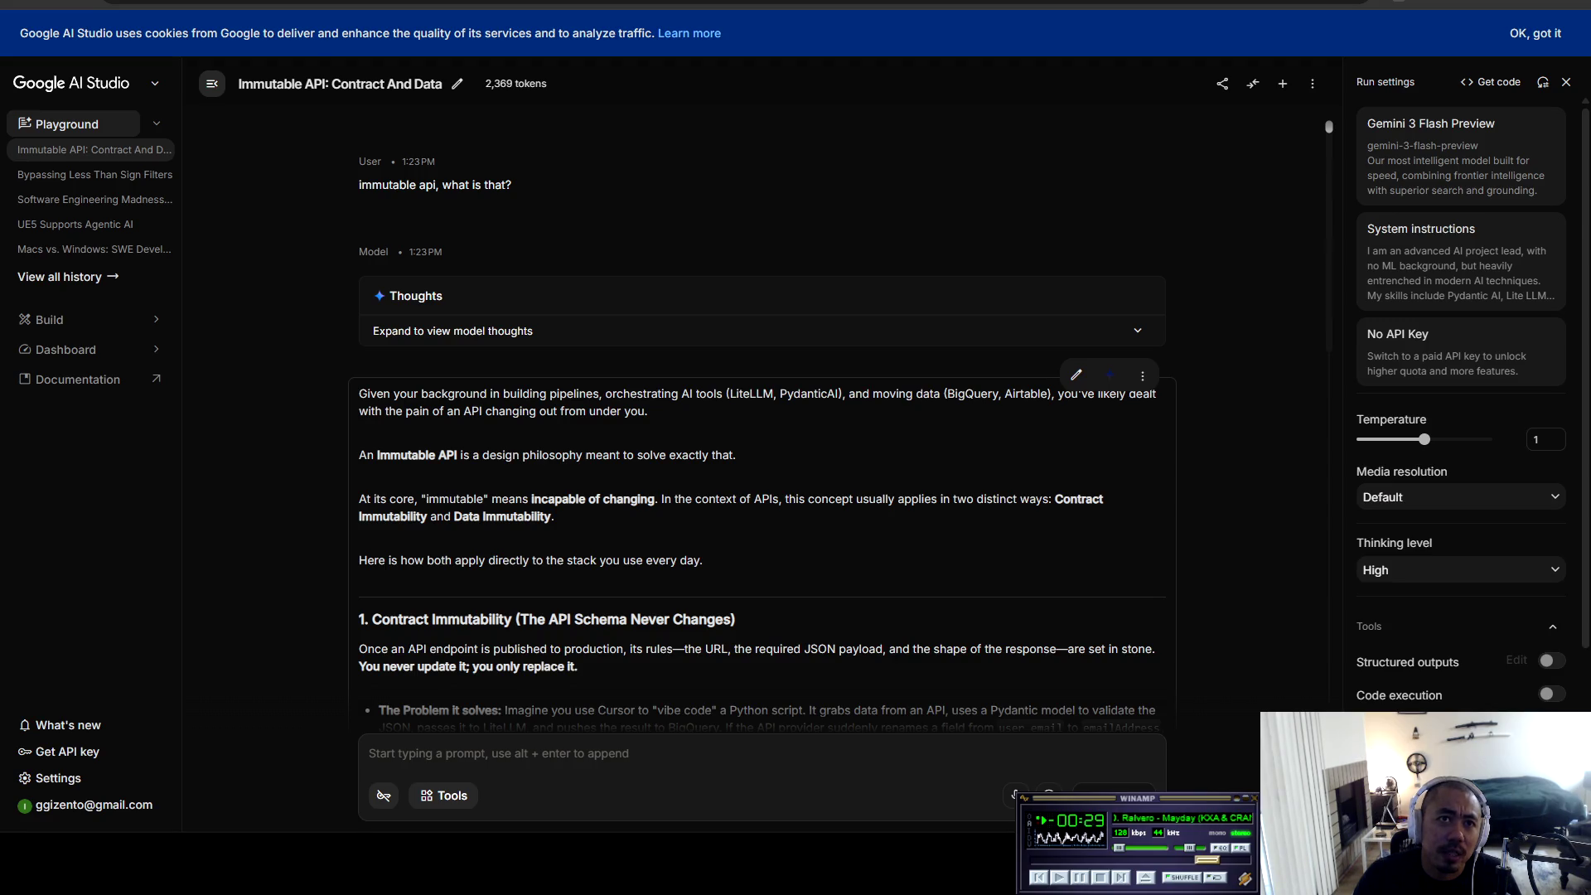
scroll(758, 414, "down", 2)
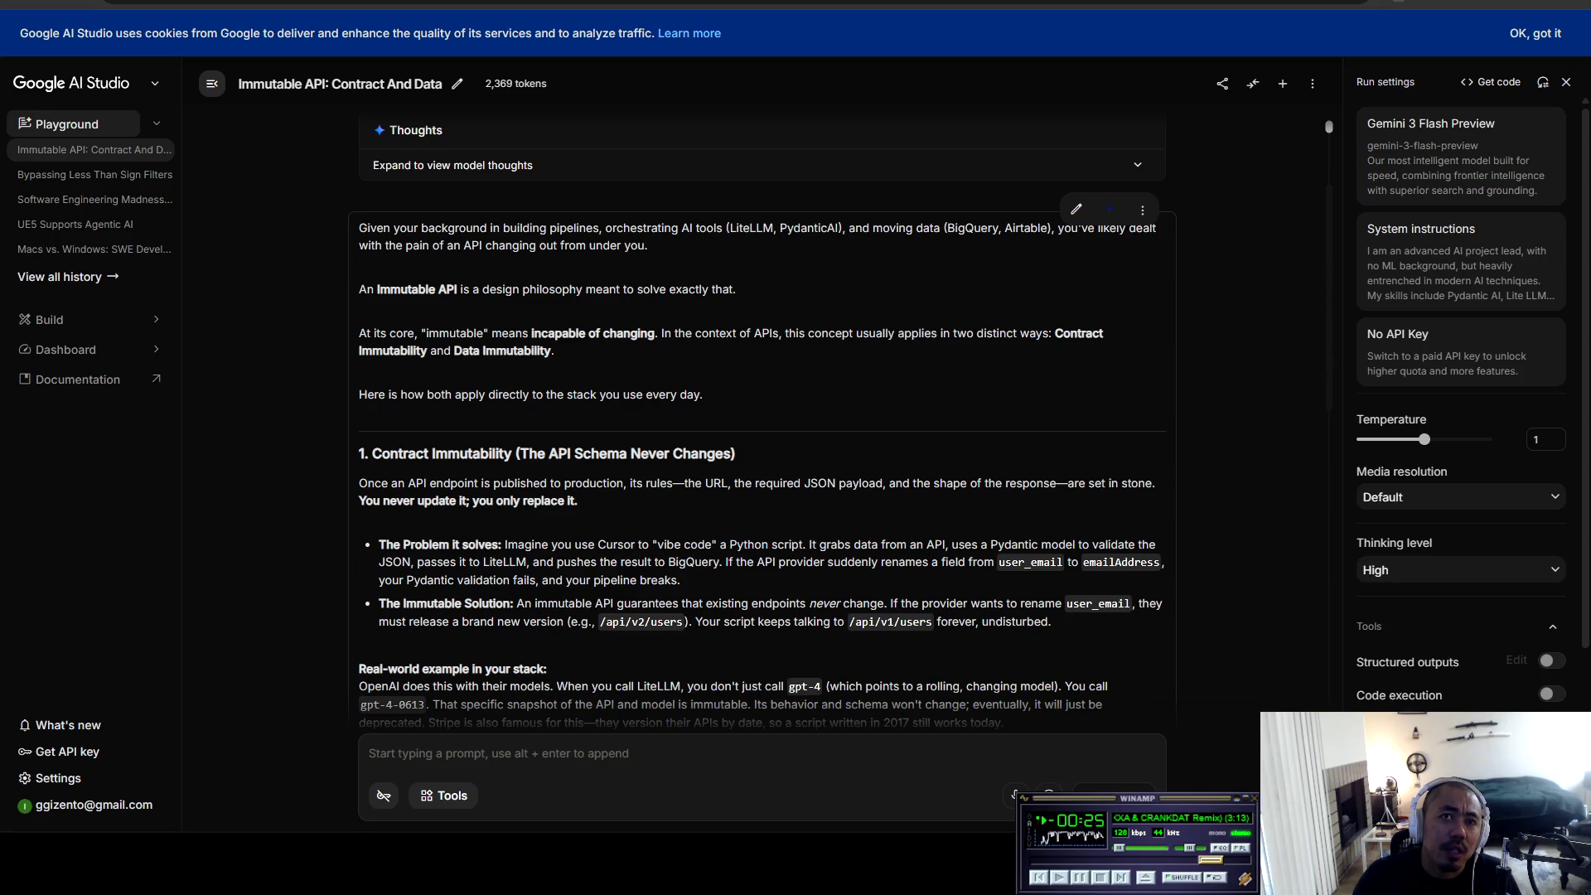
mouse_move(564, 483)
left_mouse_down()
mouse_move(1146, 483)
mouse_move(447, 500)
mouse_move(577, 501)
left_mouse_up()
left_click(737, 483)
scroll(762, 423, "down", 2)
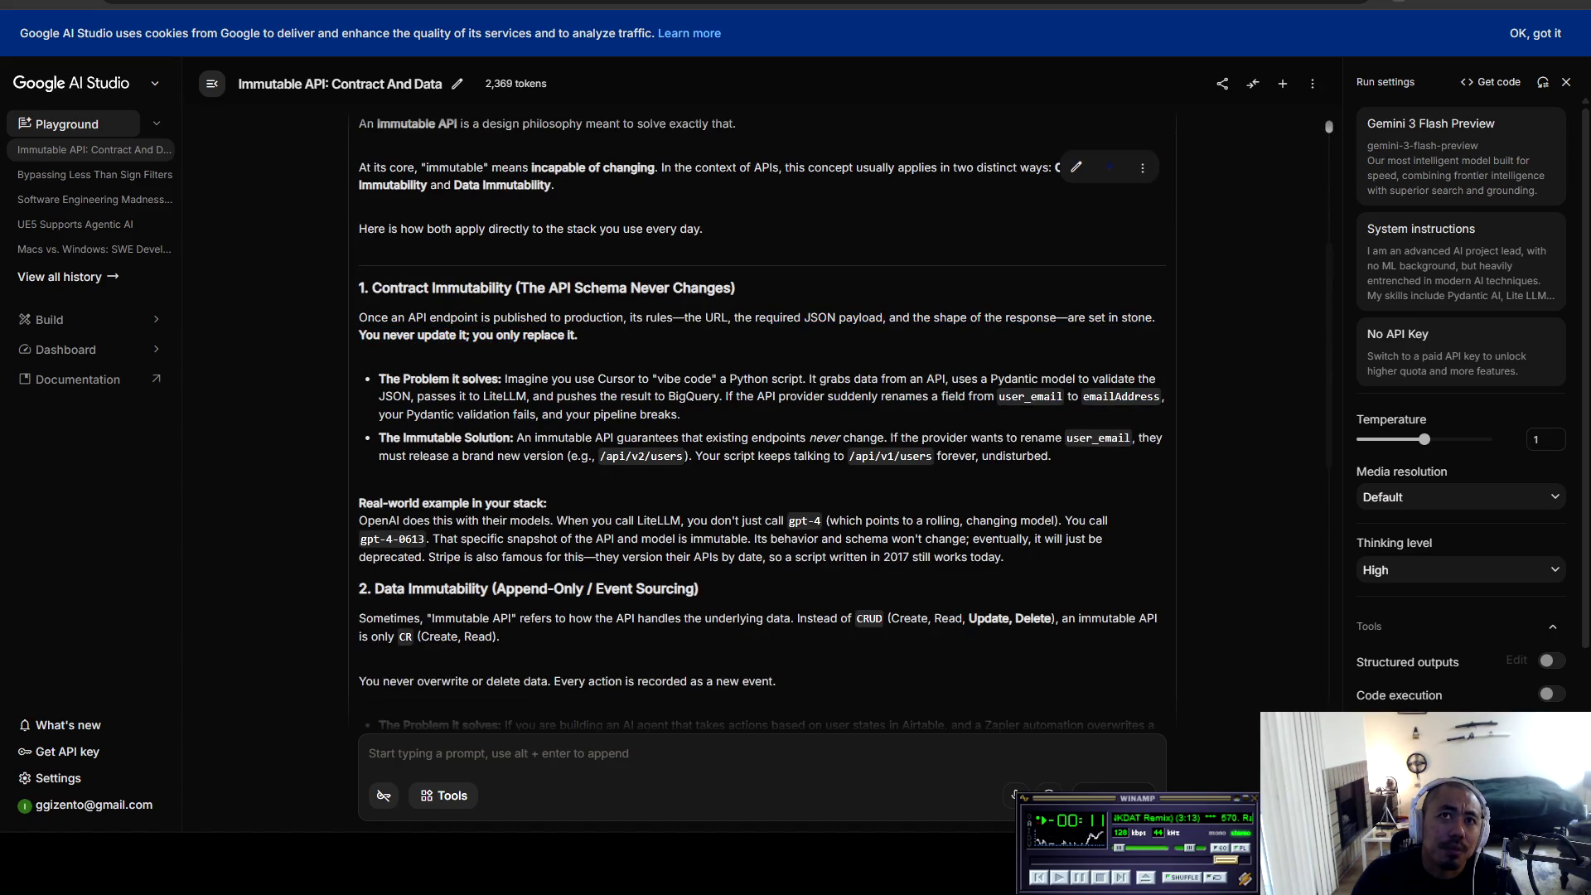
mouse_move(507, 379)
left_mouse_down()
mouse_move(1156, 379)
mouse_move(1164, 397)
mouse_move(452, 396)
mouse_move(1158, 396)
mouse_move(390, 414)
mouse_move(679, 414)
mouse_move(408, 437)
mouse_move(1163, 438)
mouse_move(395, 456)
mouse_move(582, 456)
left_mouse_up()
mouse_move(684, 456)
left_mouse_down()
mouse_move(619, 455)
mouse_move(1052, 456)
left_mouse_up()
left_click(1051, 456)
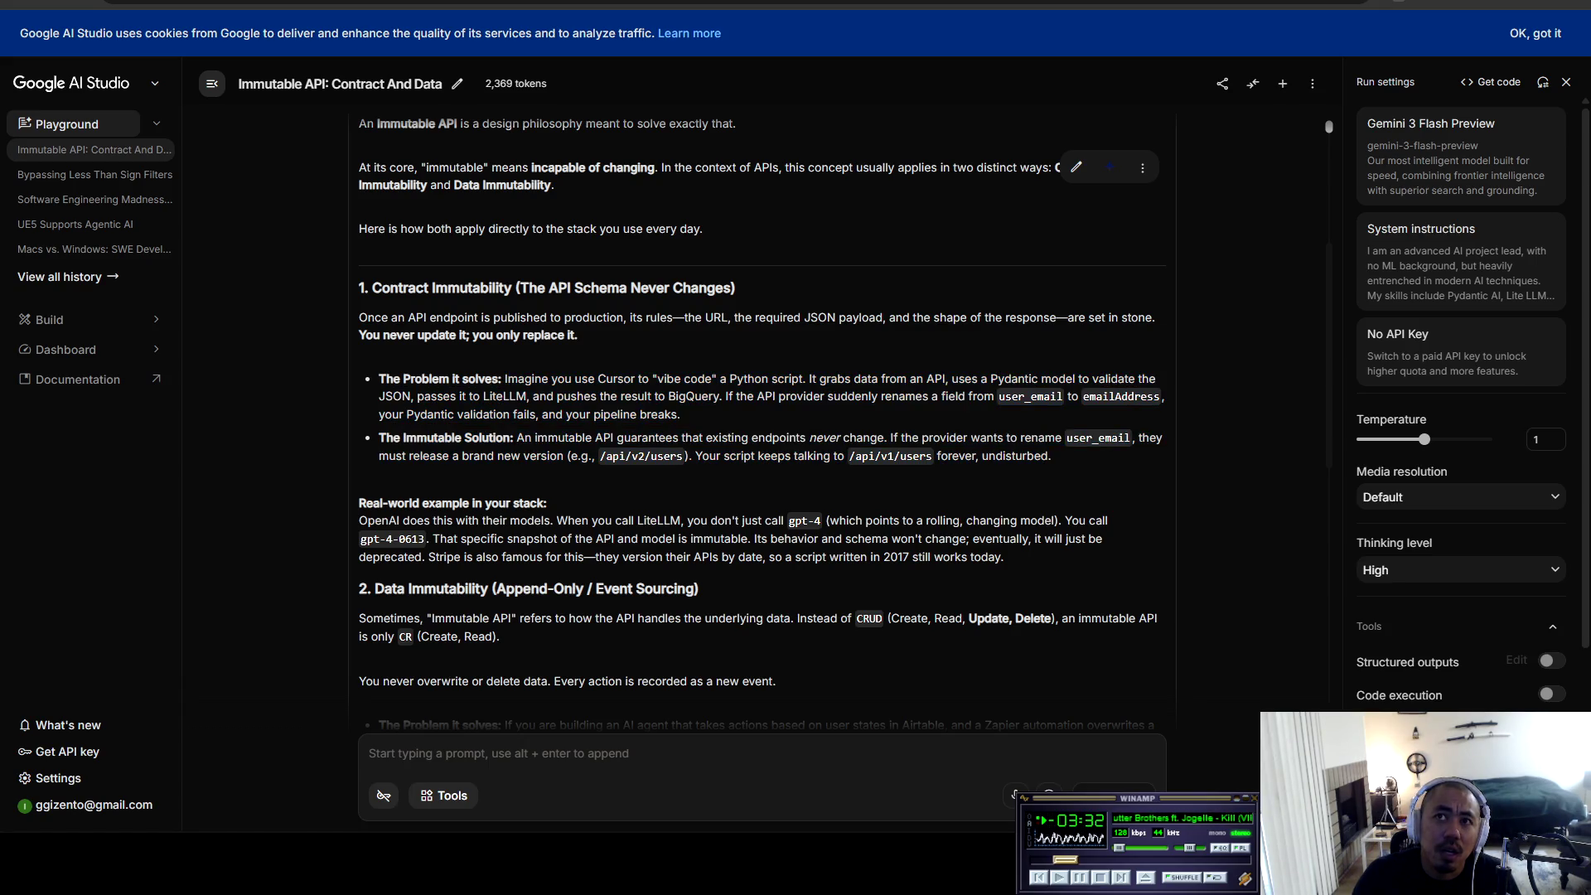
scroll(758, 414, "down", 2)
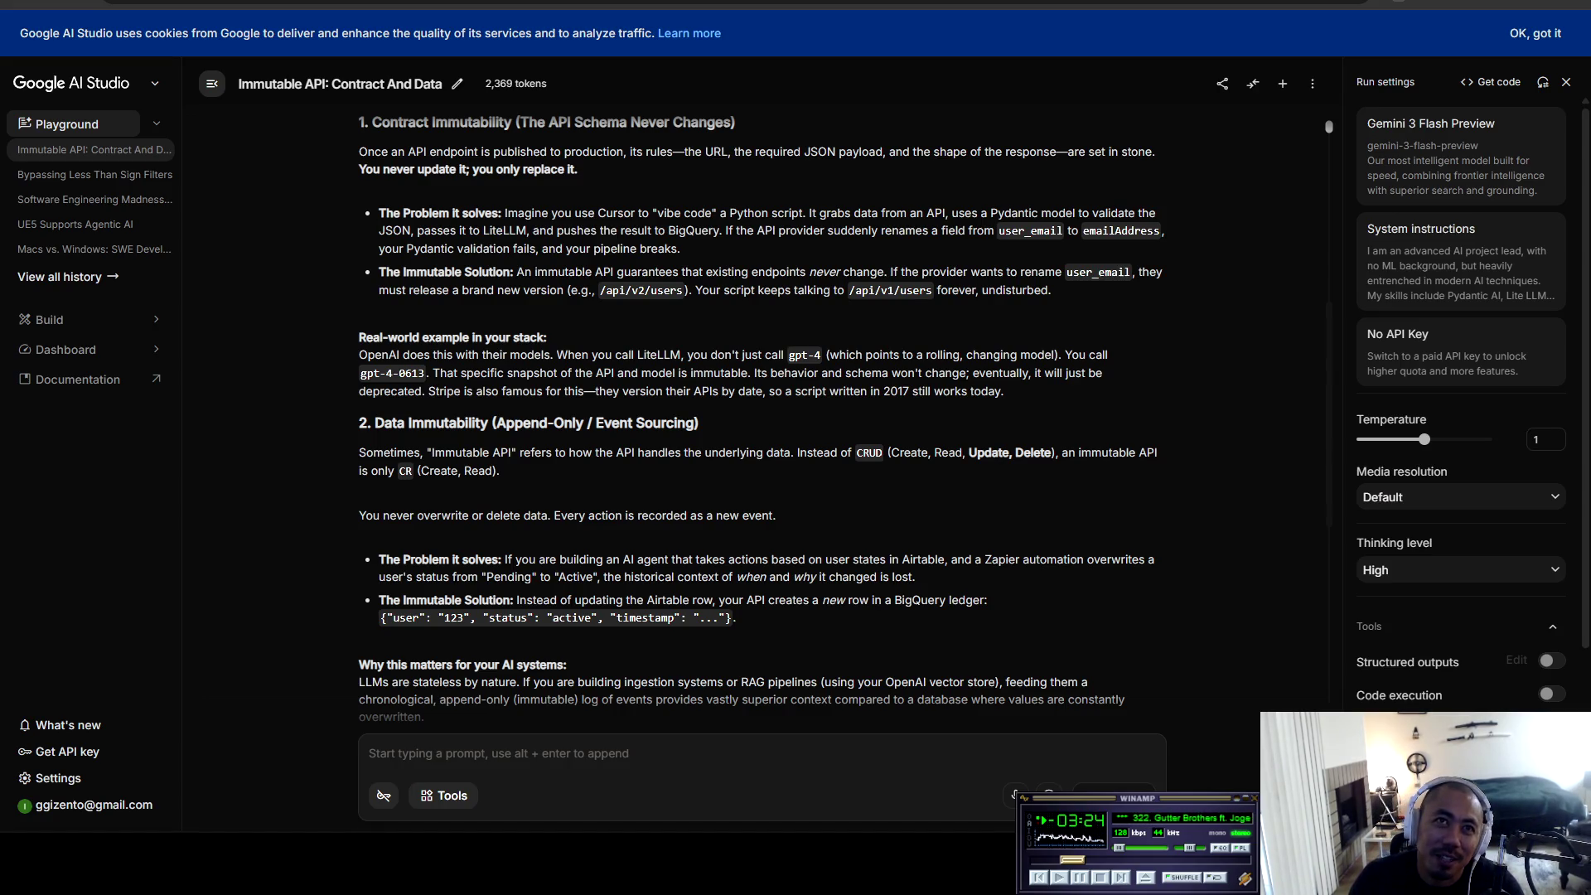
left_click_drag(681, 290, 1051, 291)
left_click(1051, 291)
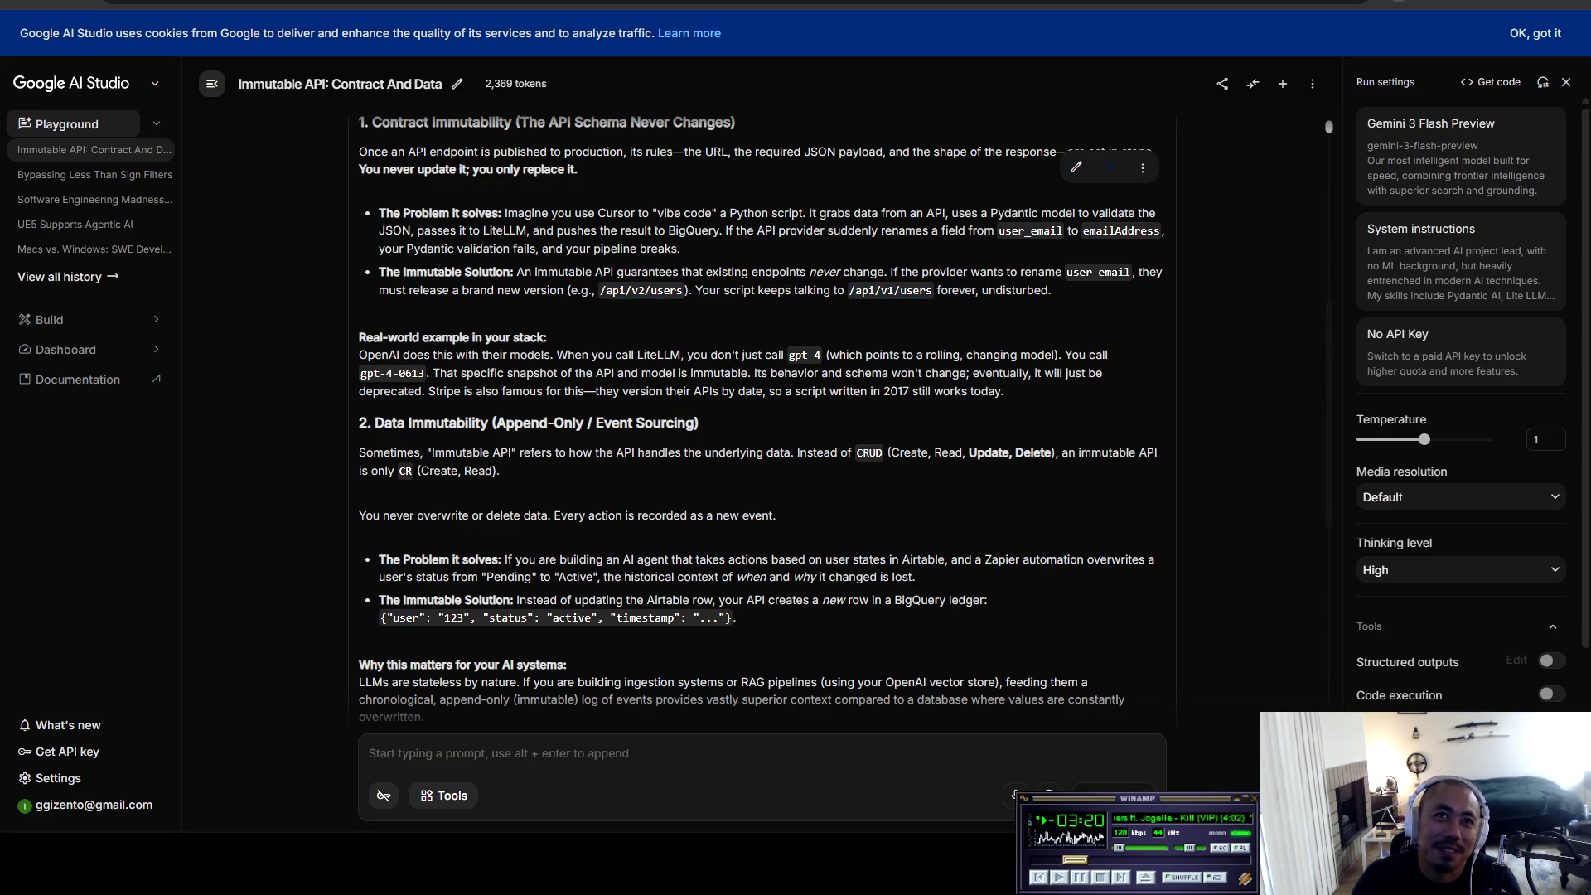
mouse_move(366, 337)
left_mouse_down()
mouse_move(547, 337)
mouse_move(369, 355)
mouse_move(1106, 354)
mouse_move(499, 391)
mouse_move(364, 373)
mouse_move(1104, 373)
mouse_move(369, 423)
mouse_move(416, 391)
mouse_move(830, 392)
mouse_move(862, 422)
mouse_move(909, 391)
mouse_move(1004, 391)
mouse_move(373, 452)
left_mouse_up()
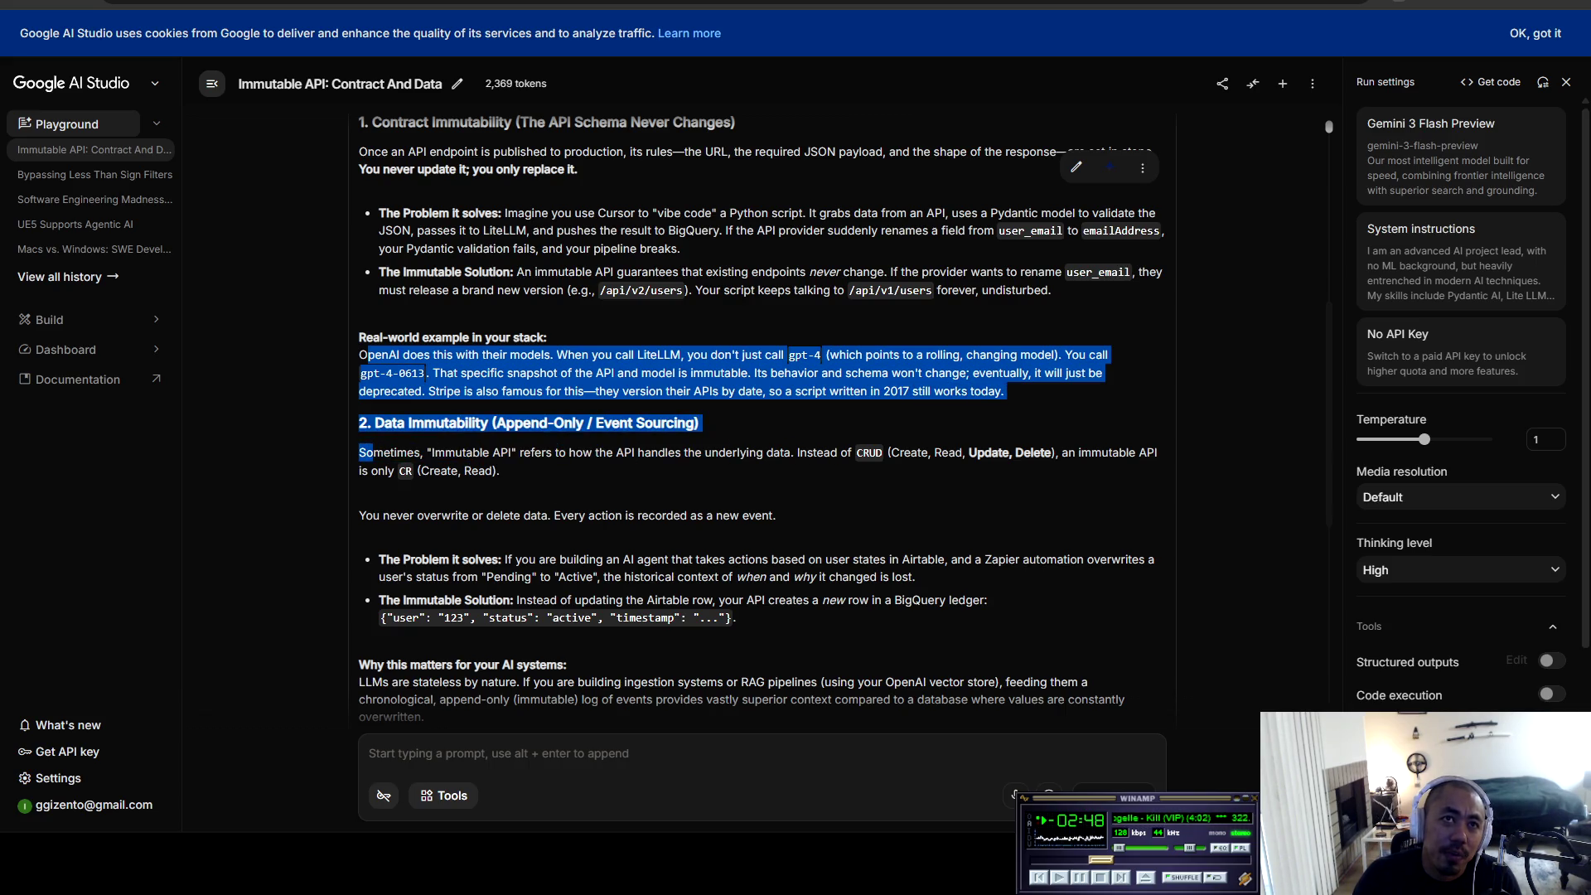
left_click(373, 453)
scroll(373, 452, "down", 1)
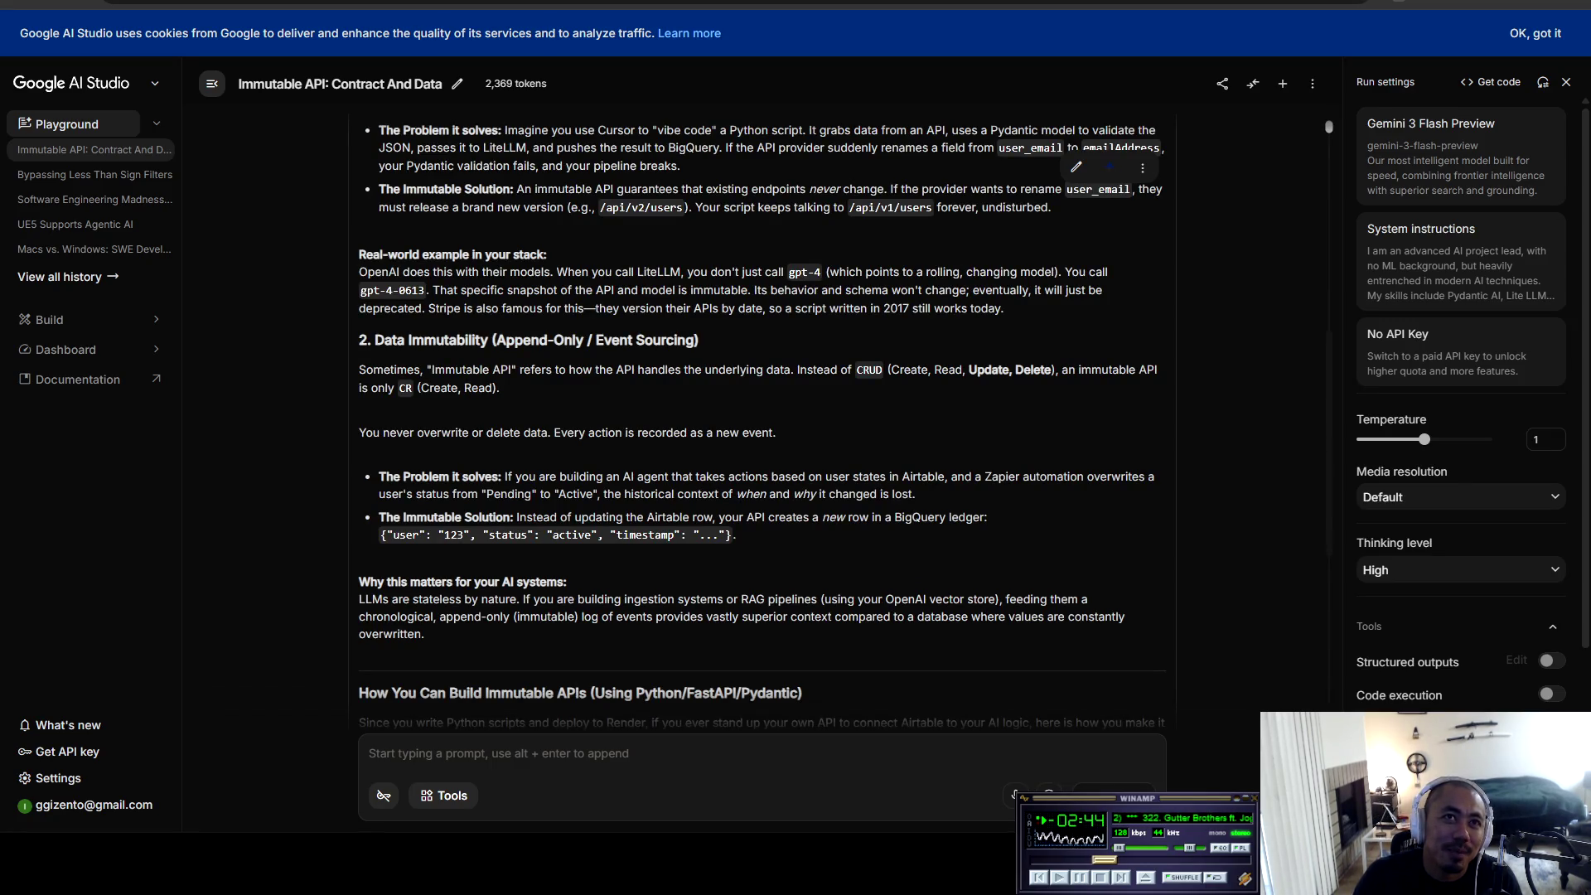
left_click_drag(375, 340, 492, 340)
left_click(492, 340)
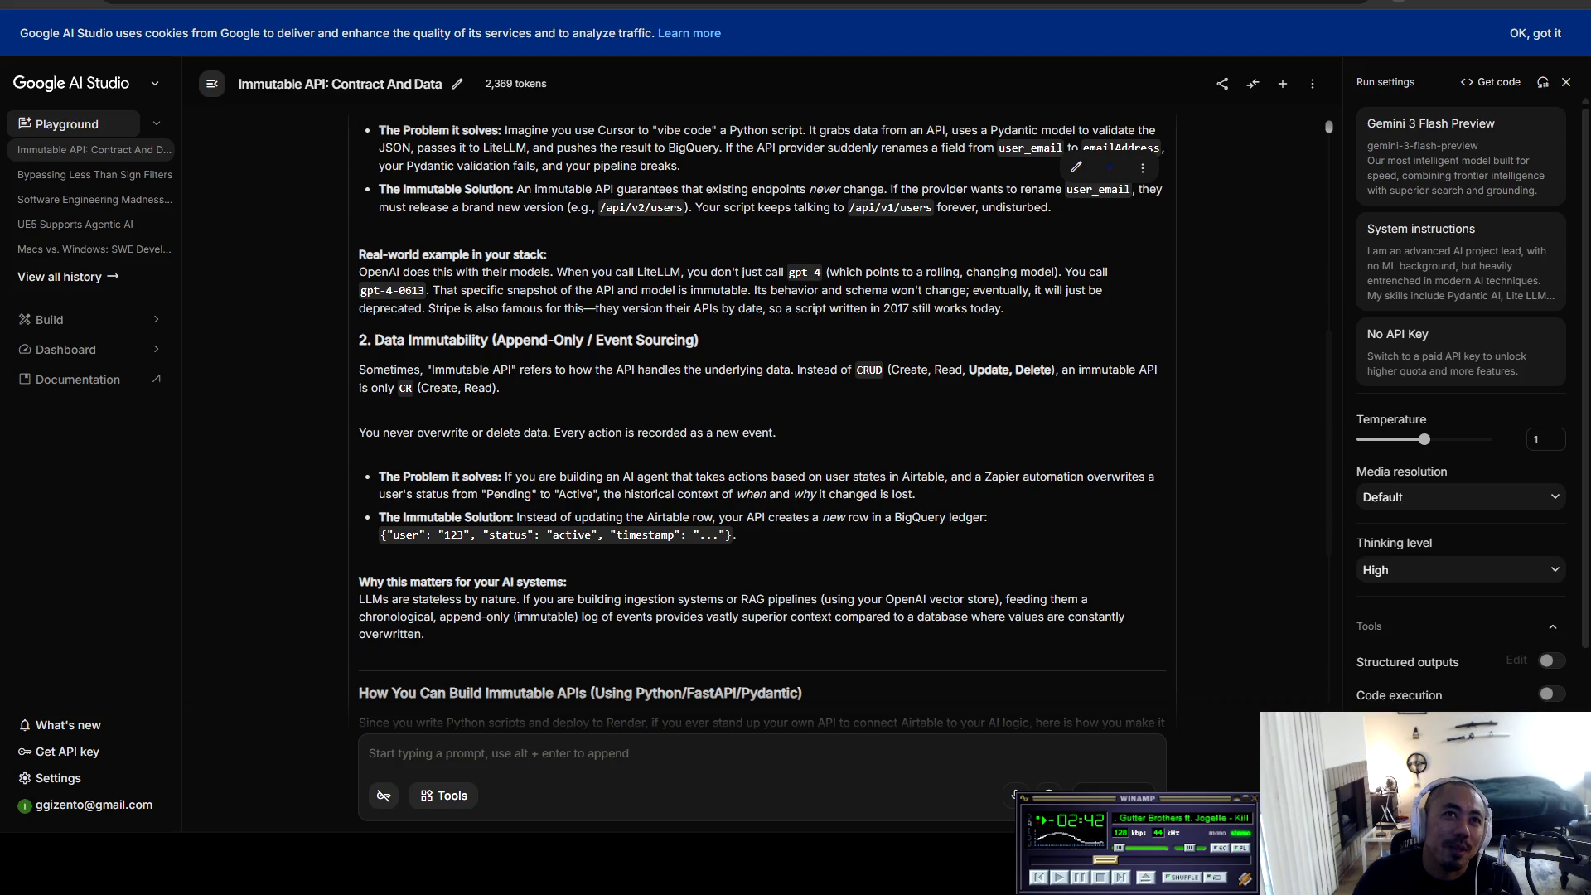
mouse_move(379, 130)
left_mouse_down()
mouse_move(455, 369)
mouse_move(848, 370)
mouse_move(400, 388)
mouse_move(656, 432)
mouse_move(406, 388)
mouse_move(501, 388)
left_mouse_up()
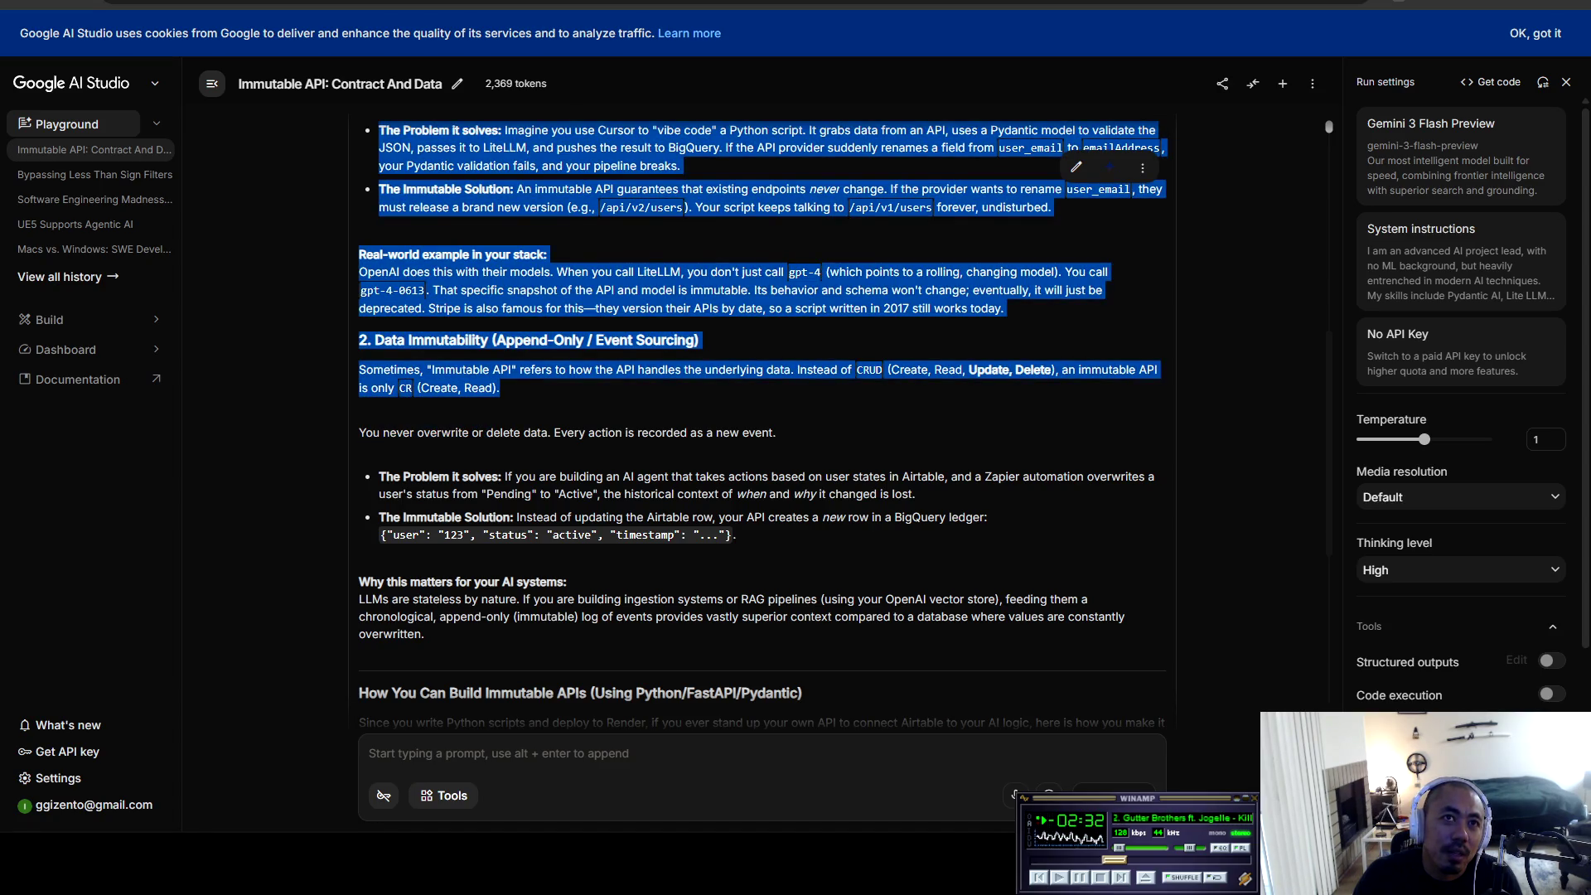
left_click(501, 388)
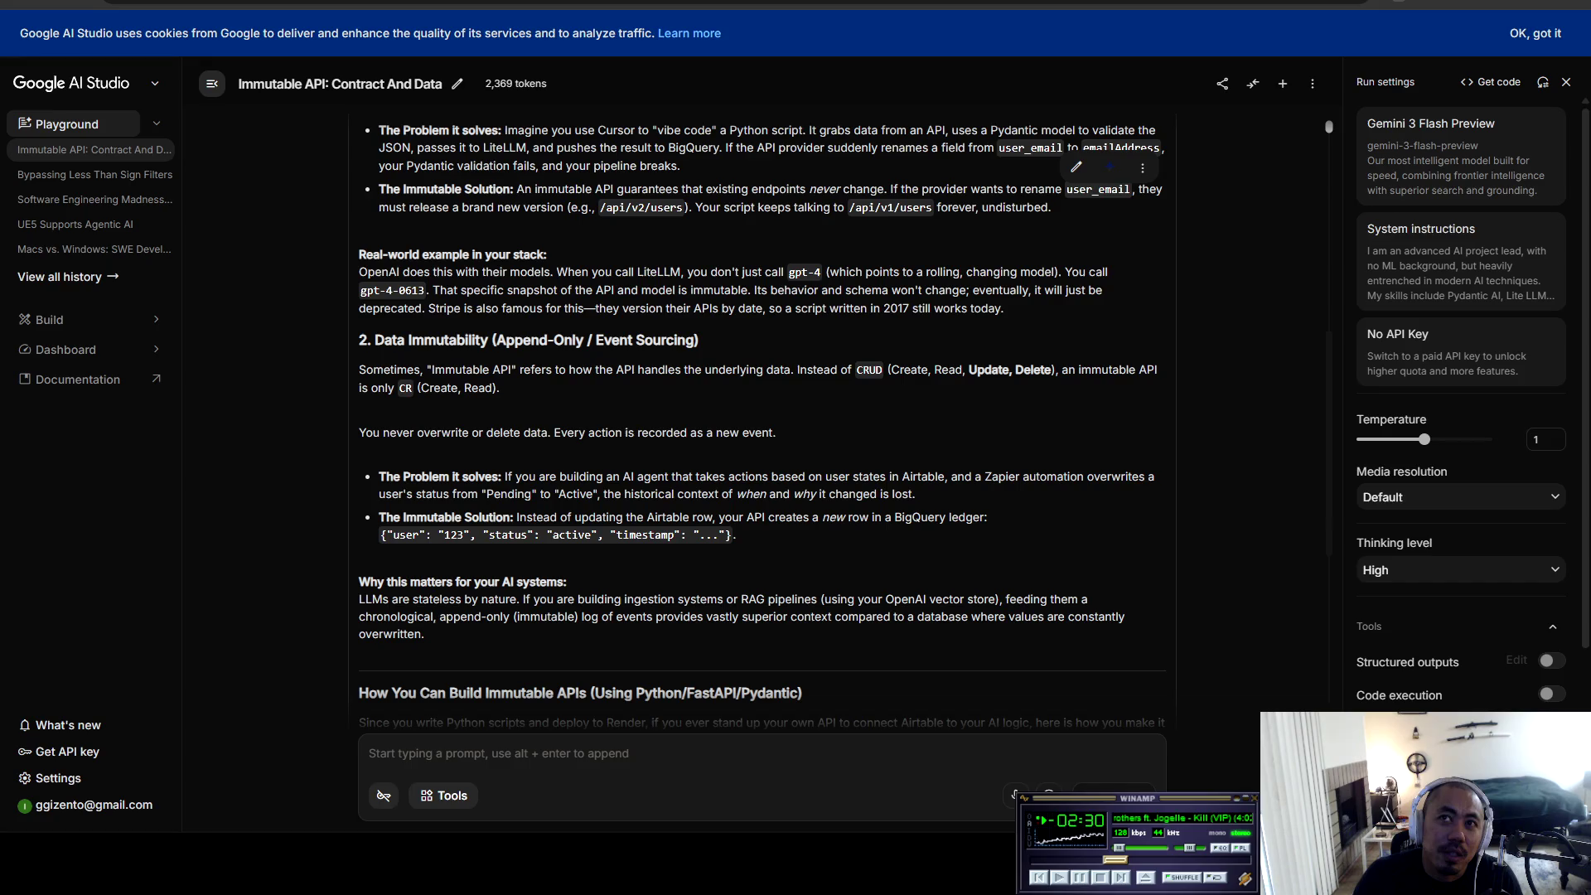
scroll(762, 423, "down", 1)
left_click_drag(372, 350, 773, 350)
left_click(776, 349)
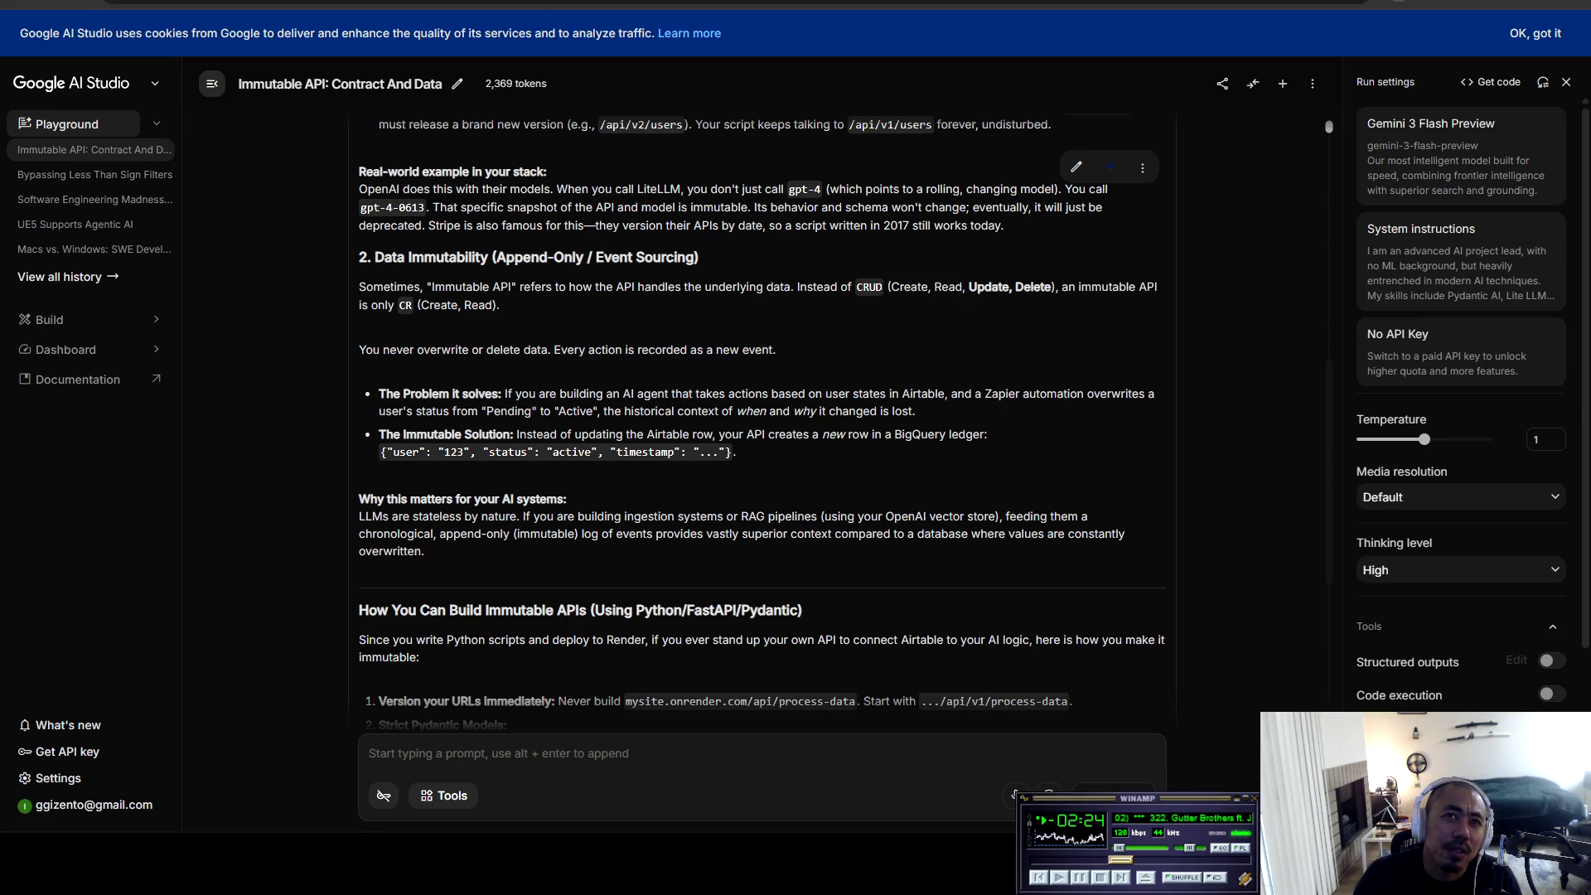
scroll(762, 422, "down", 1)
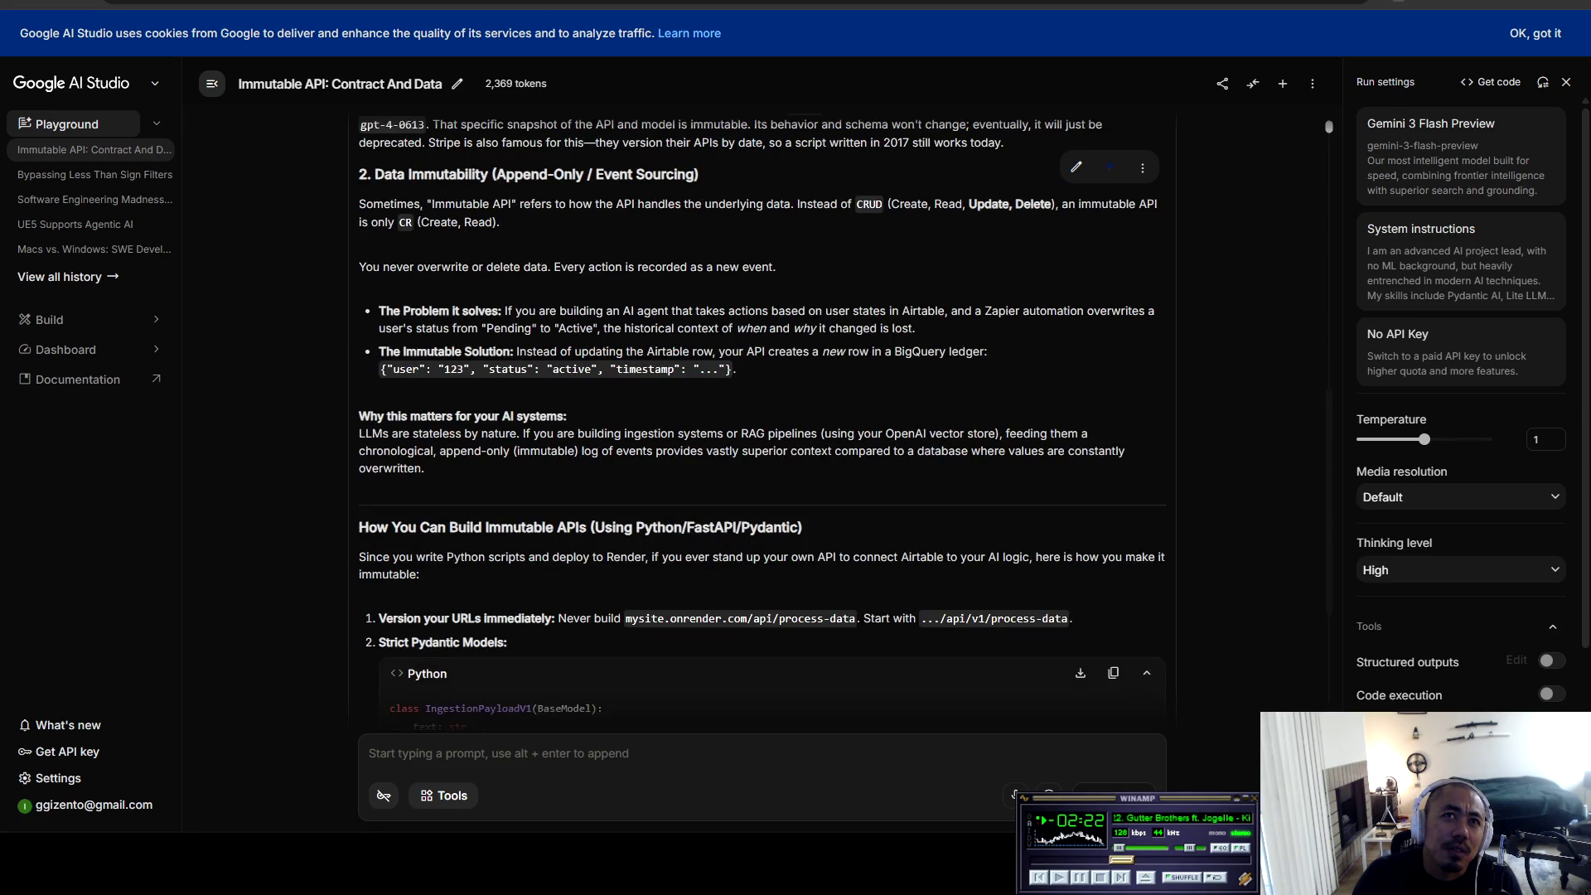
mouse_move(386, 310)
left_mouse_down()
mouse_move(1108, 311)
mouse_move(915, 328)
mouse_move(400, 311)
mouse_move(423, 328)
mouse_move(915, 328)
mouse_move(385, 351)
mouse_move(987, 352)
mouse_move(566, 416)
mouse_move(365, 123)
mouse_move(567, 416)
left_mouse_up()
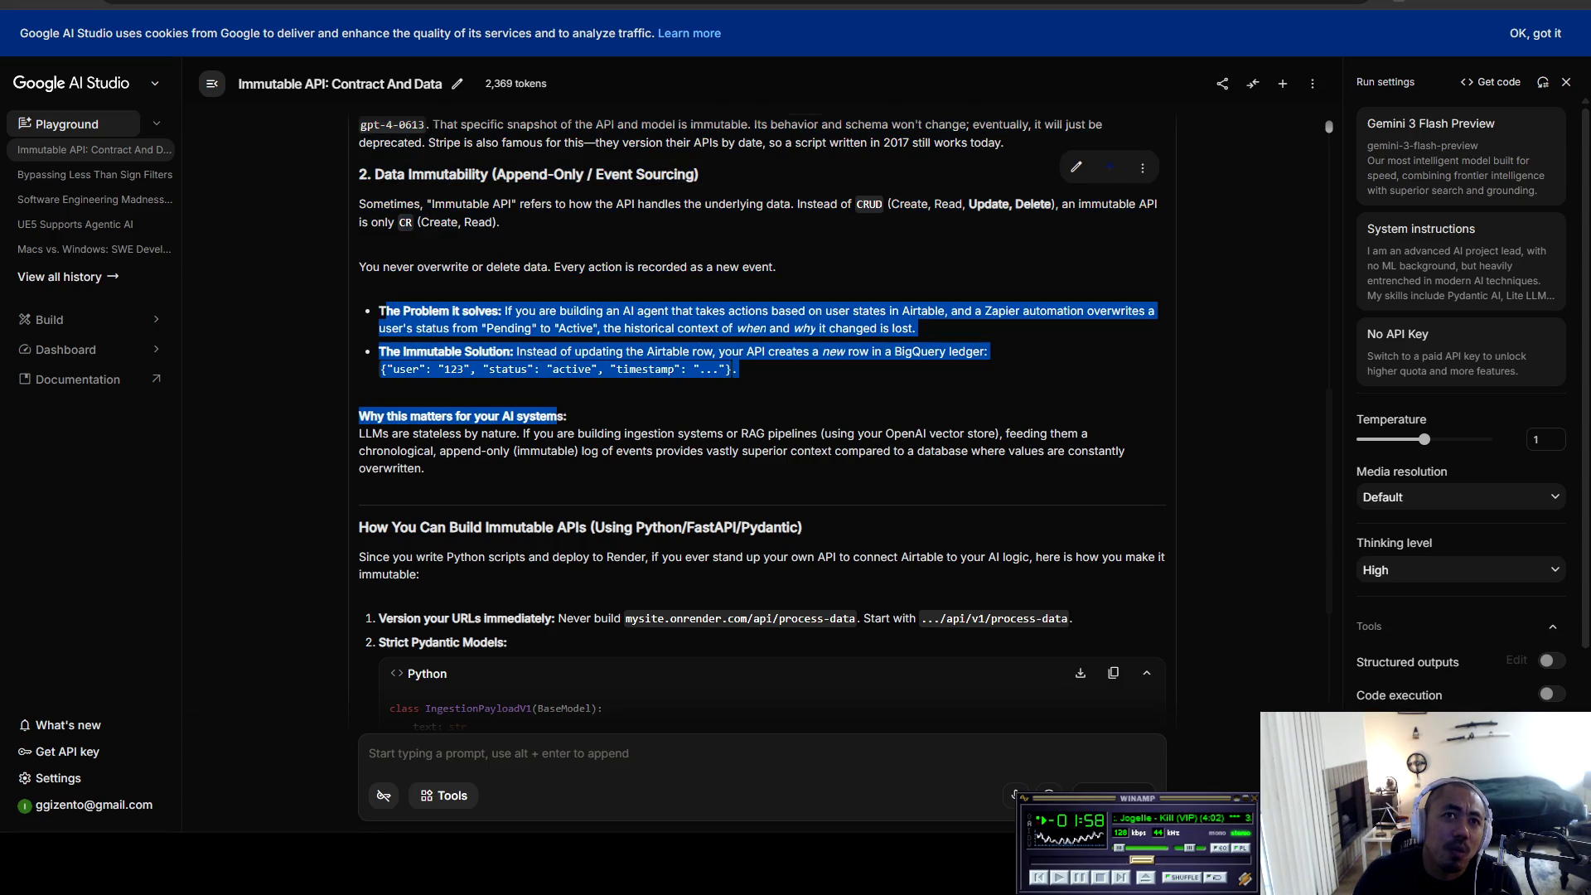
left_click(566, 416)
scroll(567, 416, "down", 2)
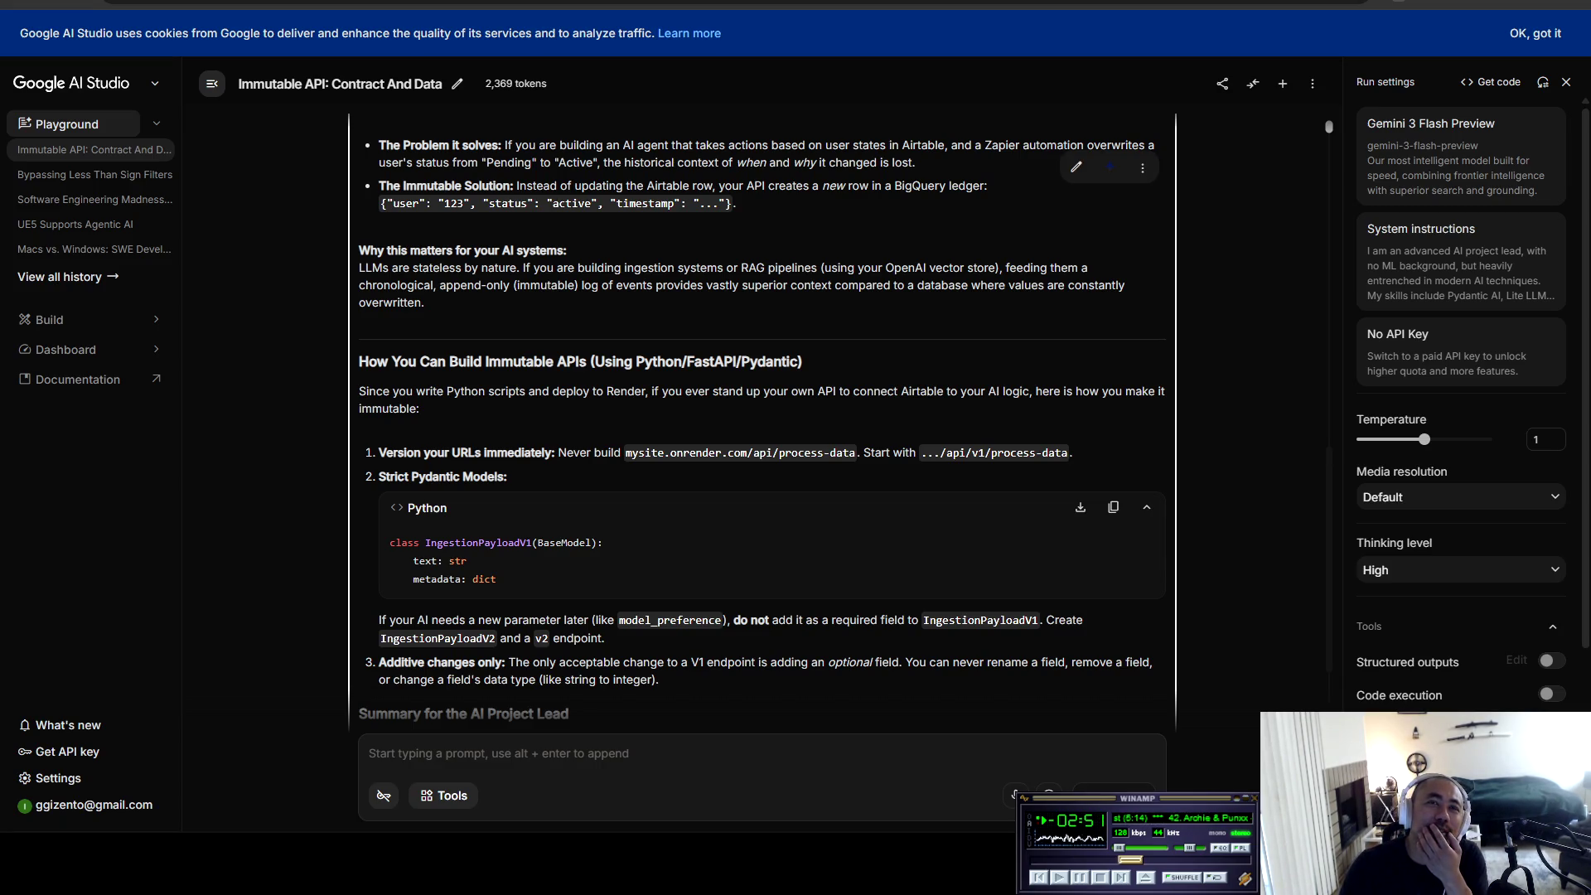
scroll(762, 421, "up", 3)
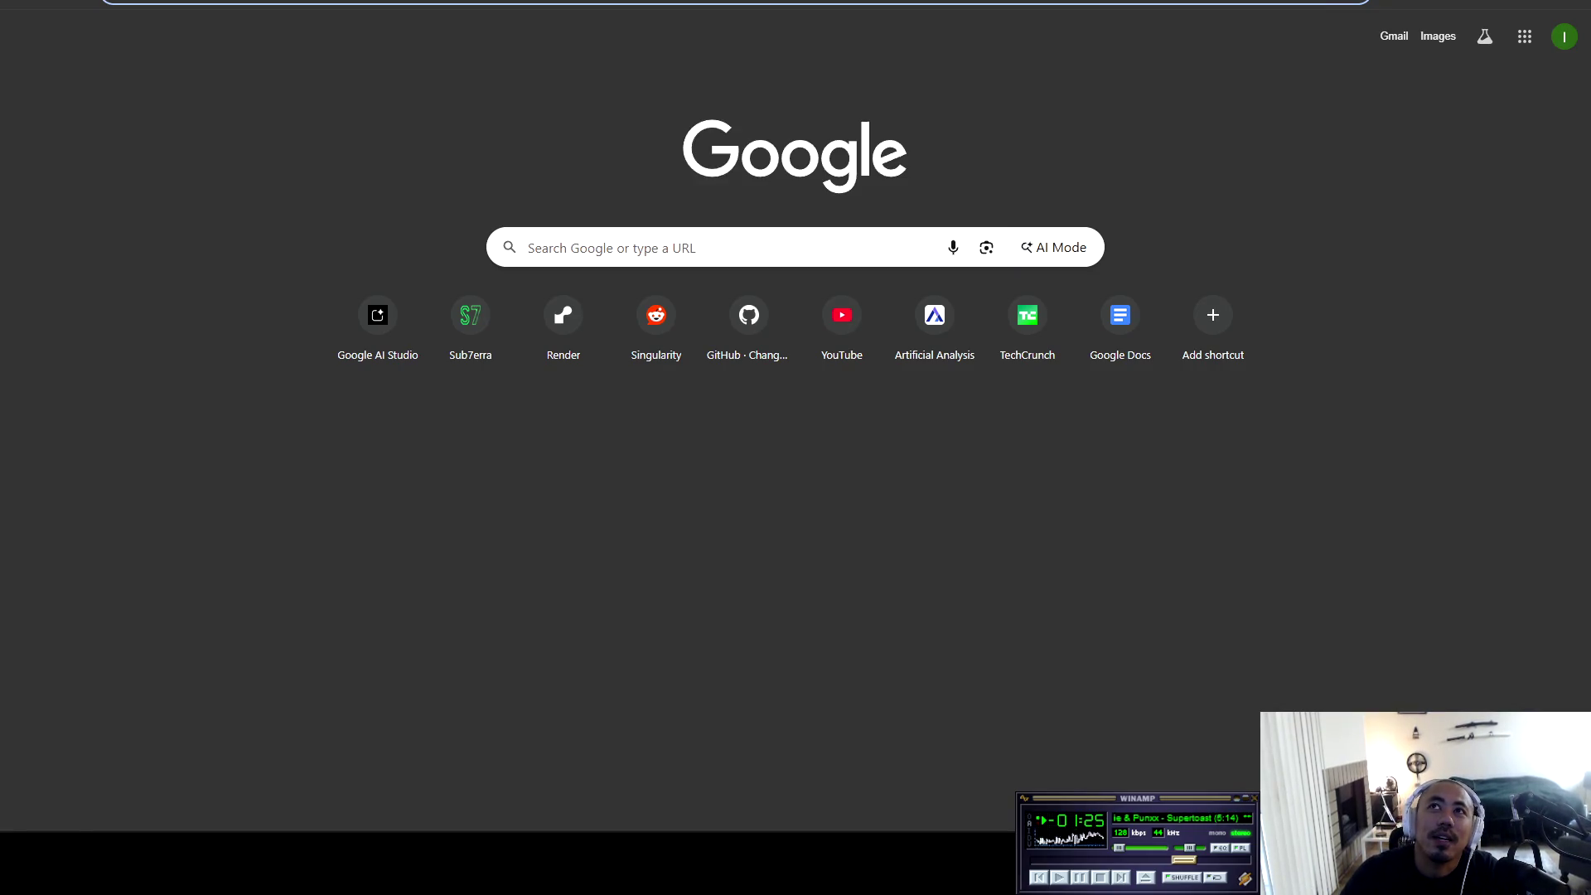
Step: Switch back to the Google AI Studio chat tab in Chrome
key("ctrl+Tab")
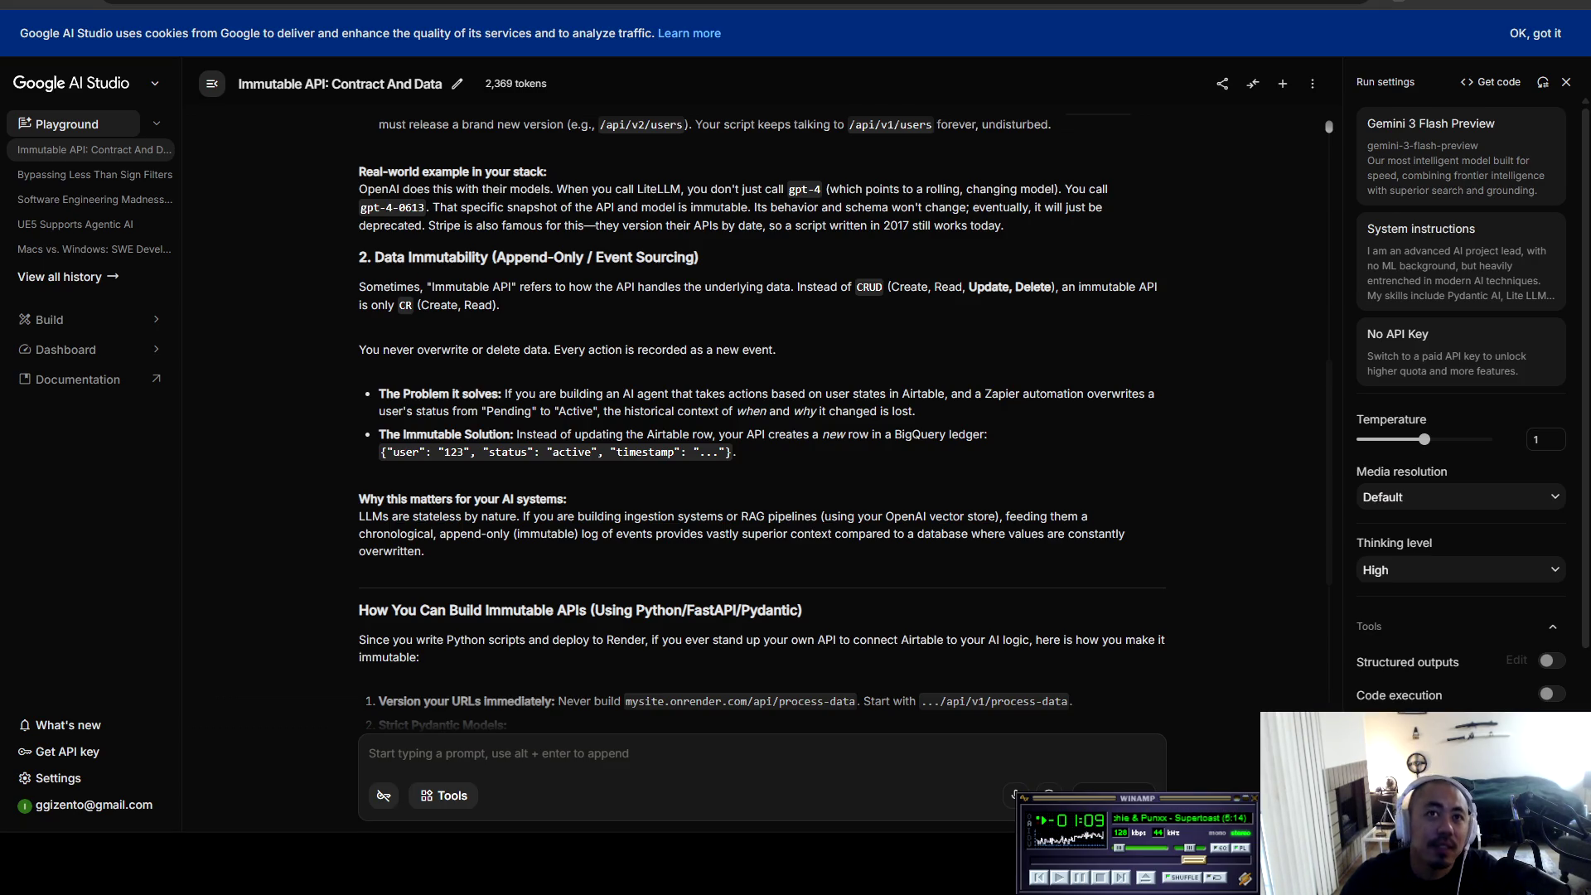
Step: Replace the chat's system instruction text with the pasted, longer job description
left_click(1459, 261)
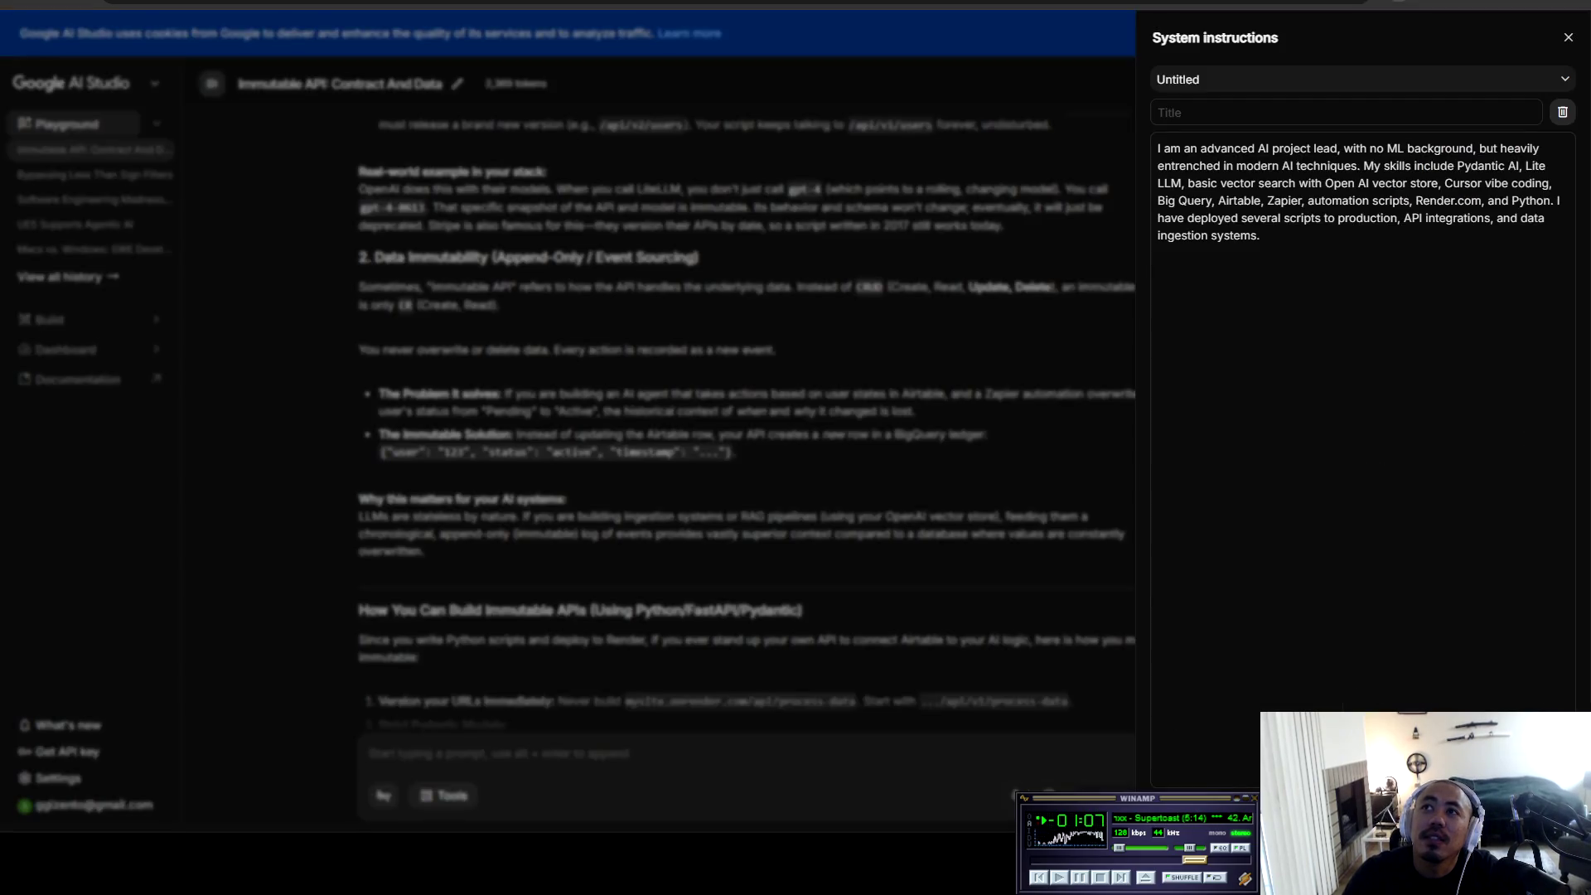
left_click(1359, 79)
left_click(1359, 331)
key("ctrl+a")
key("ctrl+v")
scroll(1359, 448, "up", 10)
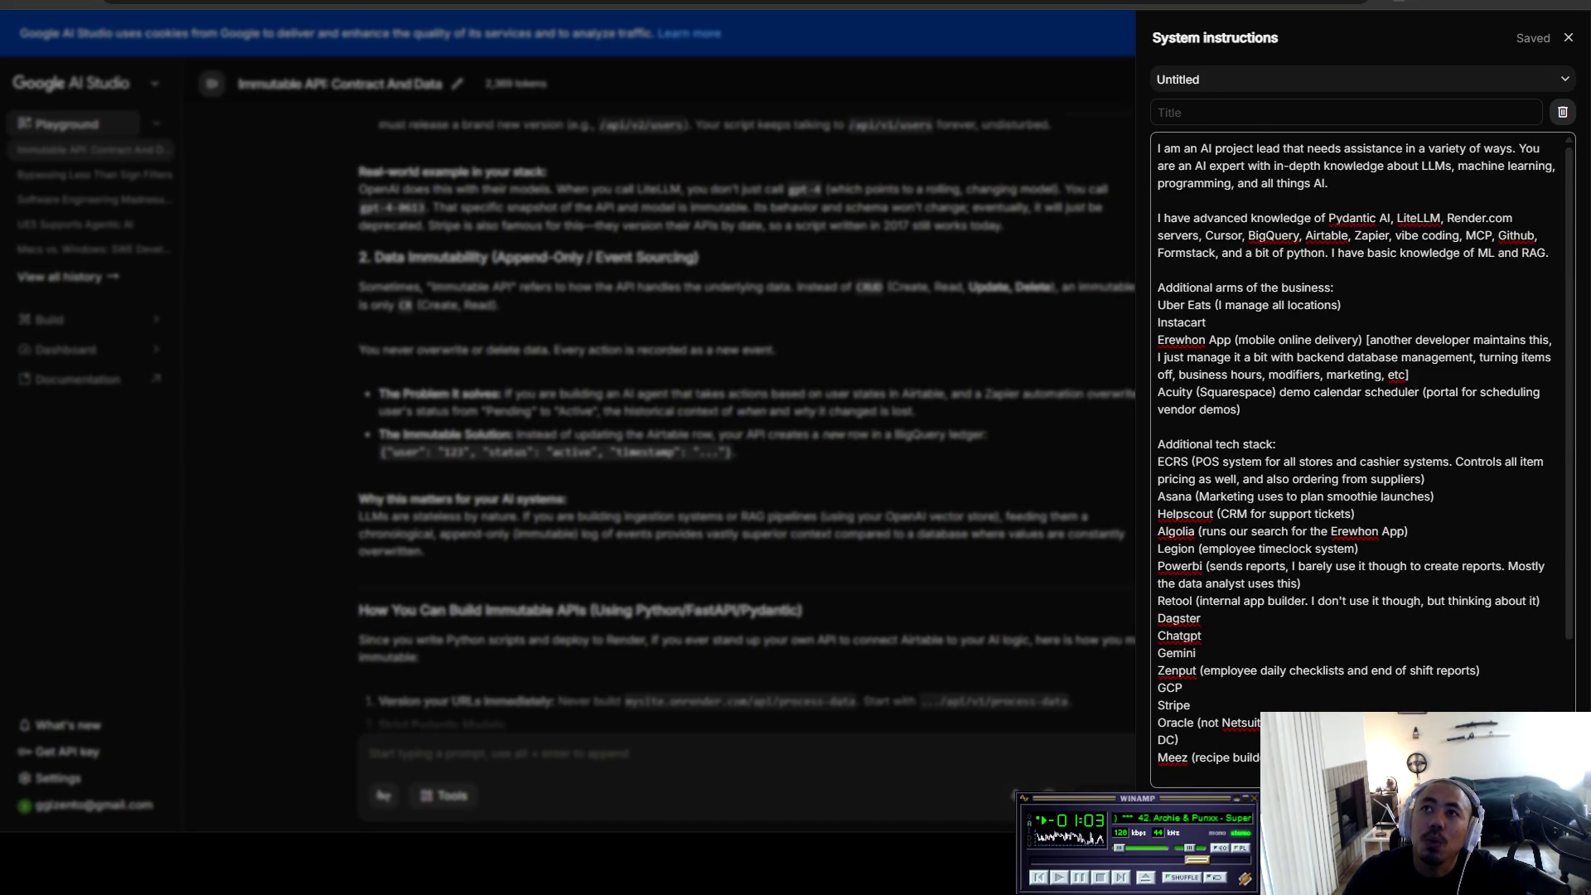
Step: Name the system instructions 'Business Analyst & AI Lead Job Desc'
left_click(1358, 79)
left_click(1359, 79)
left_click(1359, 79)
left_click(1183, 145)
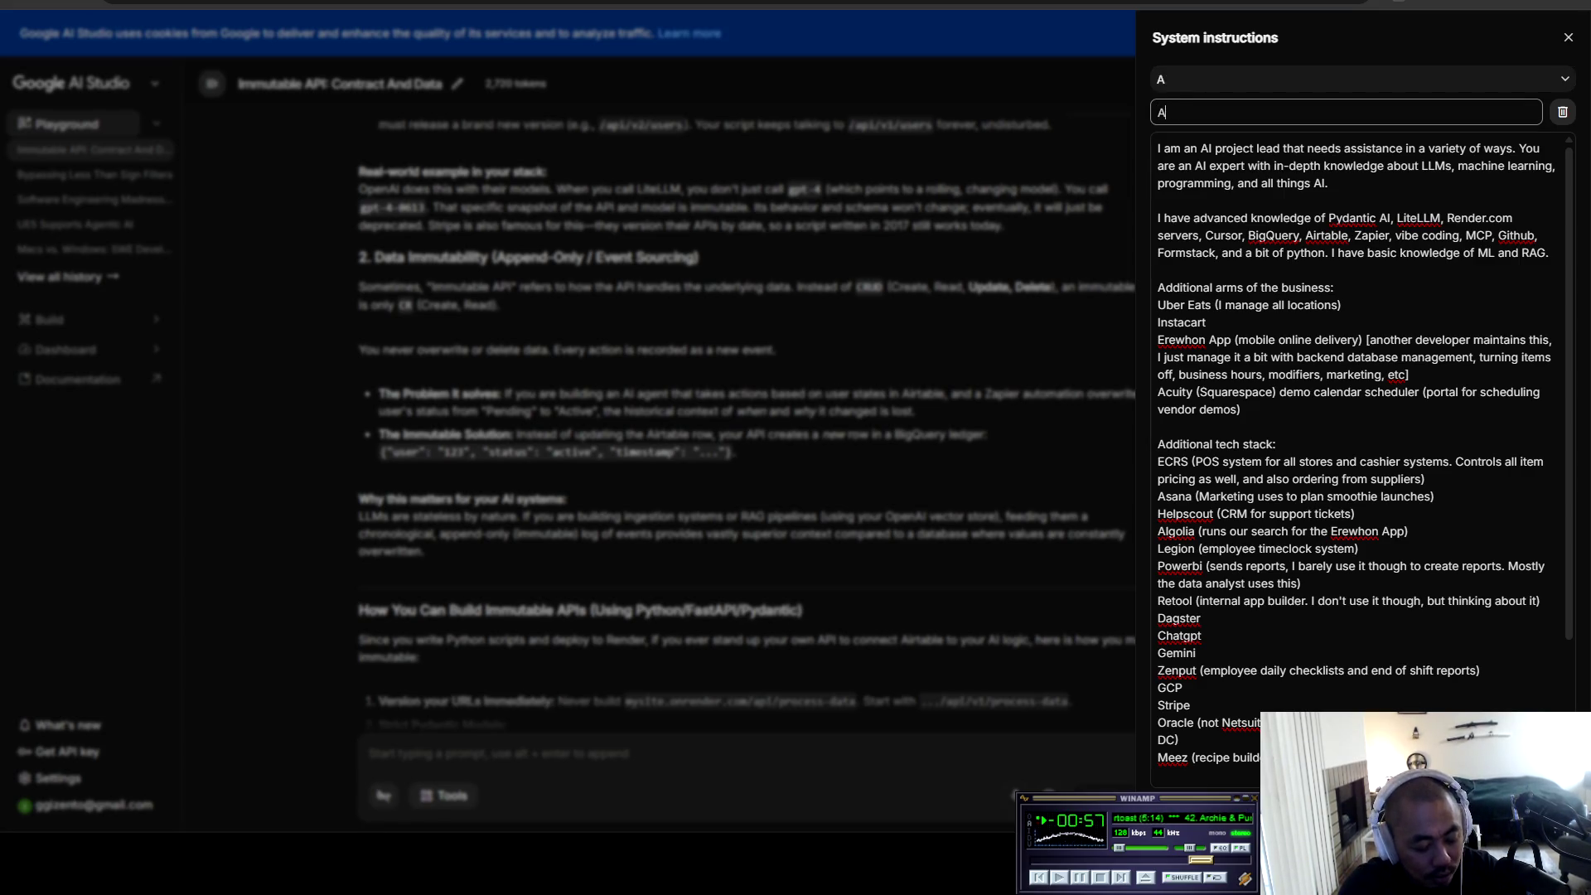
type("Busine")
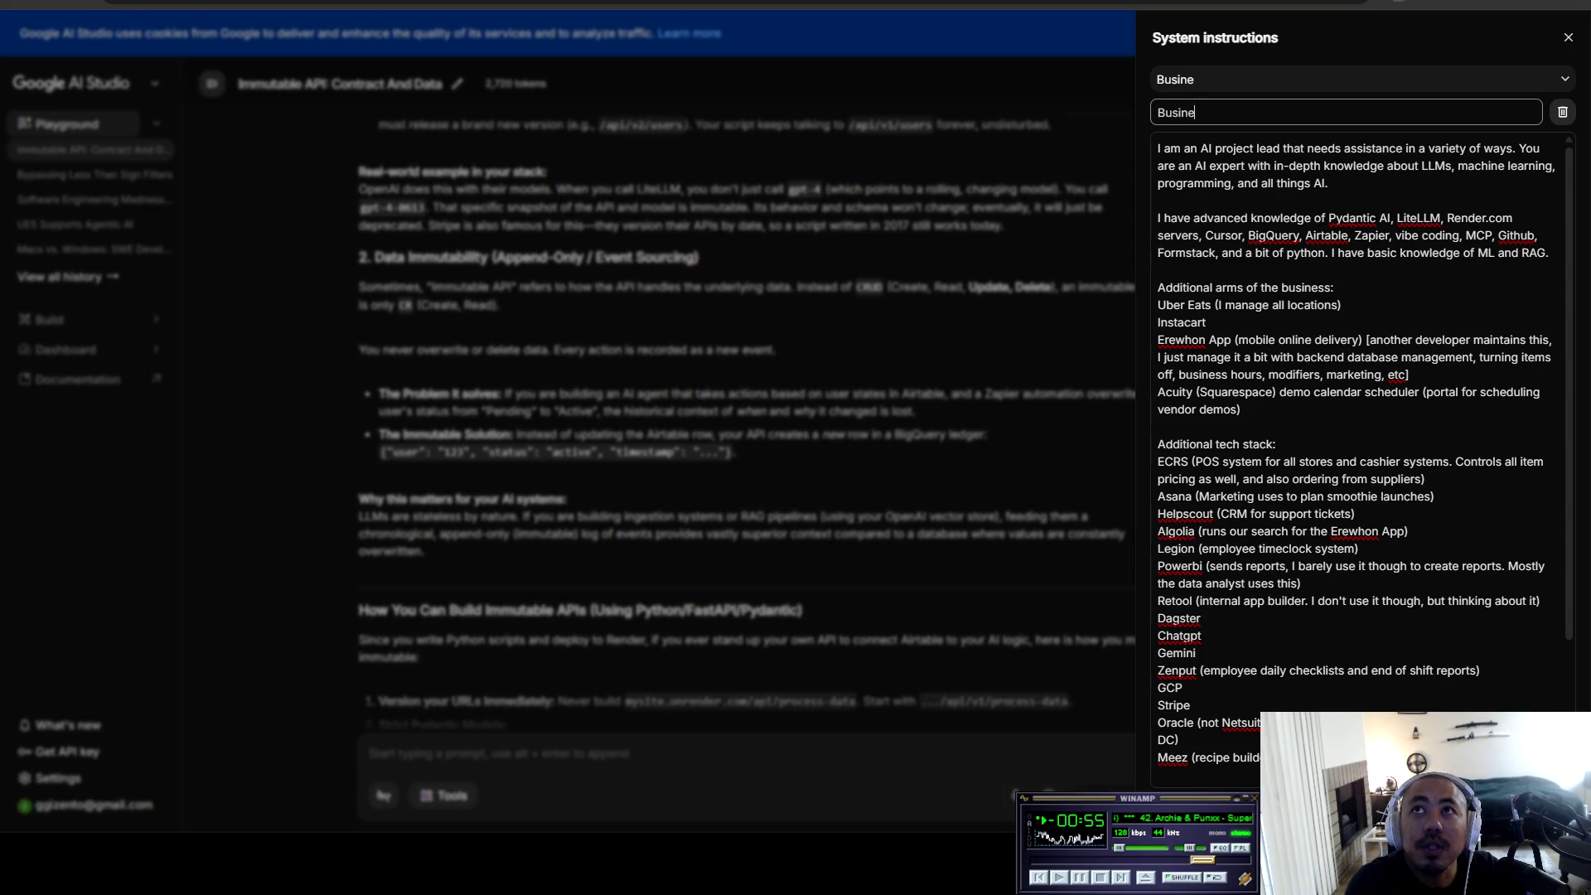
type("ss Analyst")
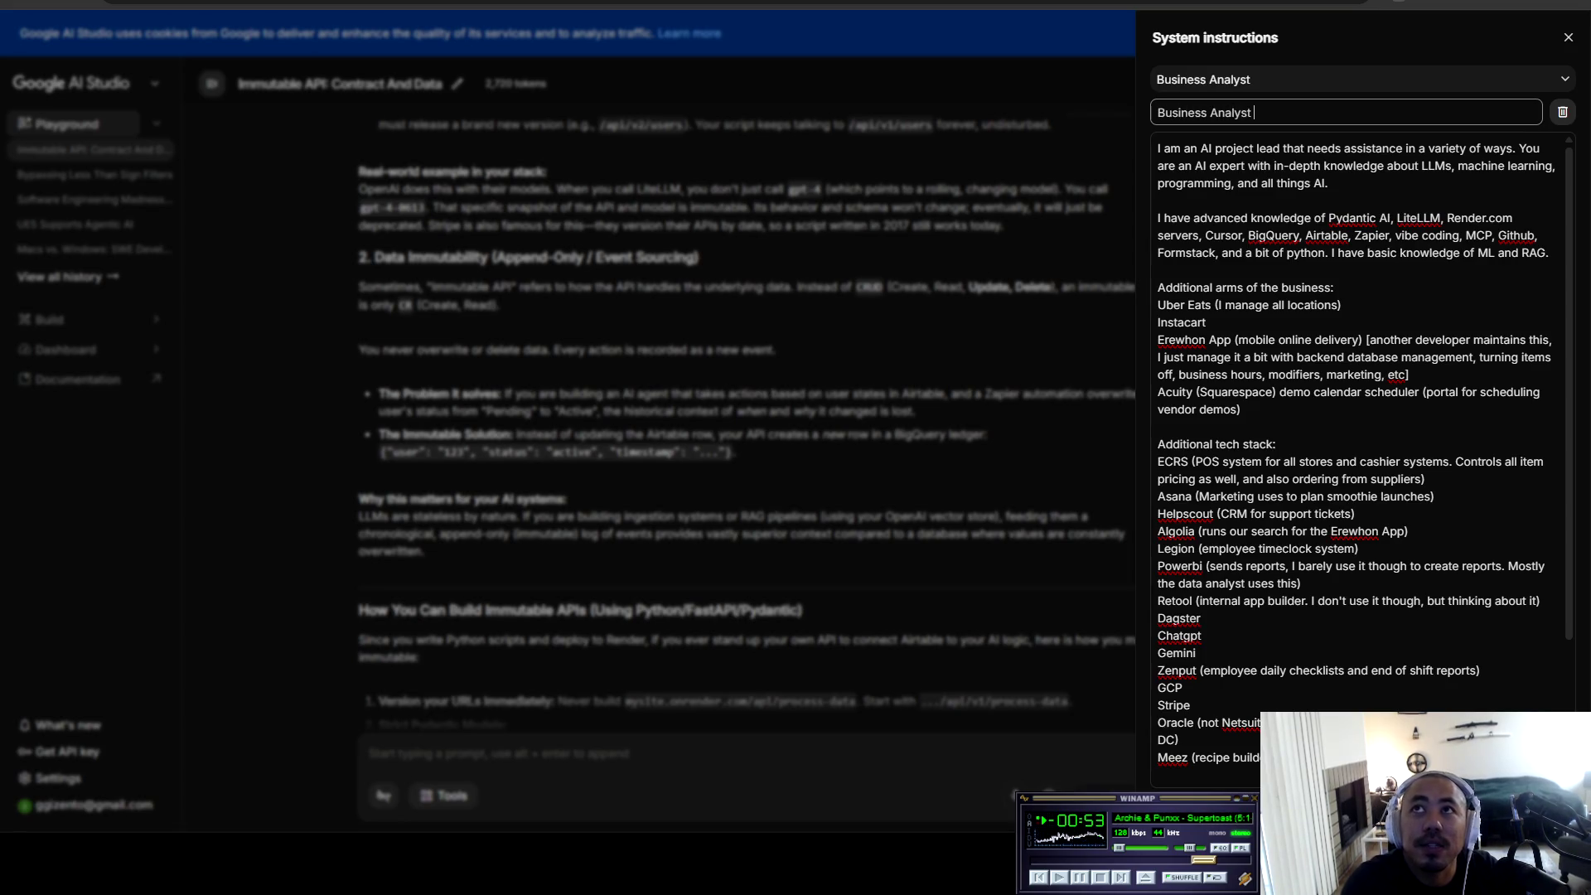
type(" & AI Lead J")
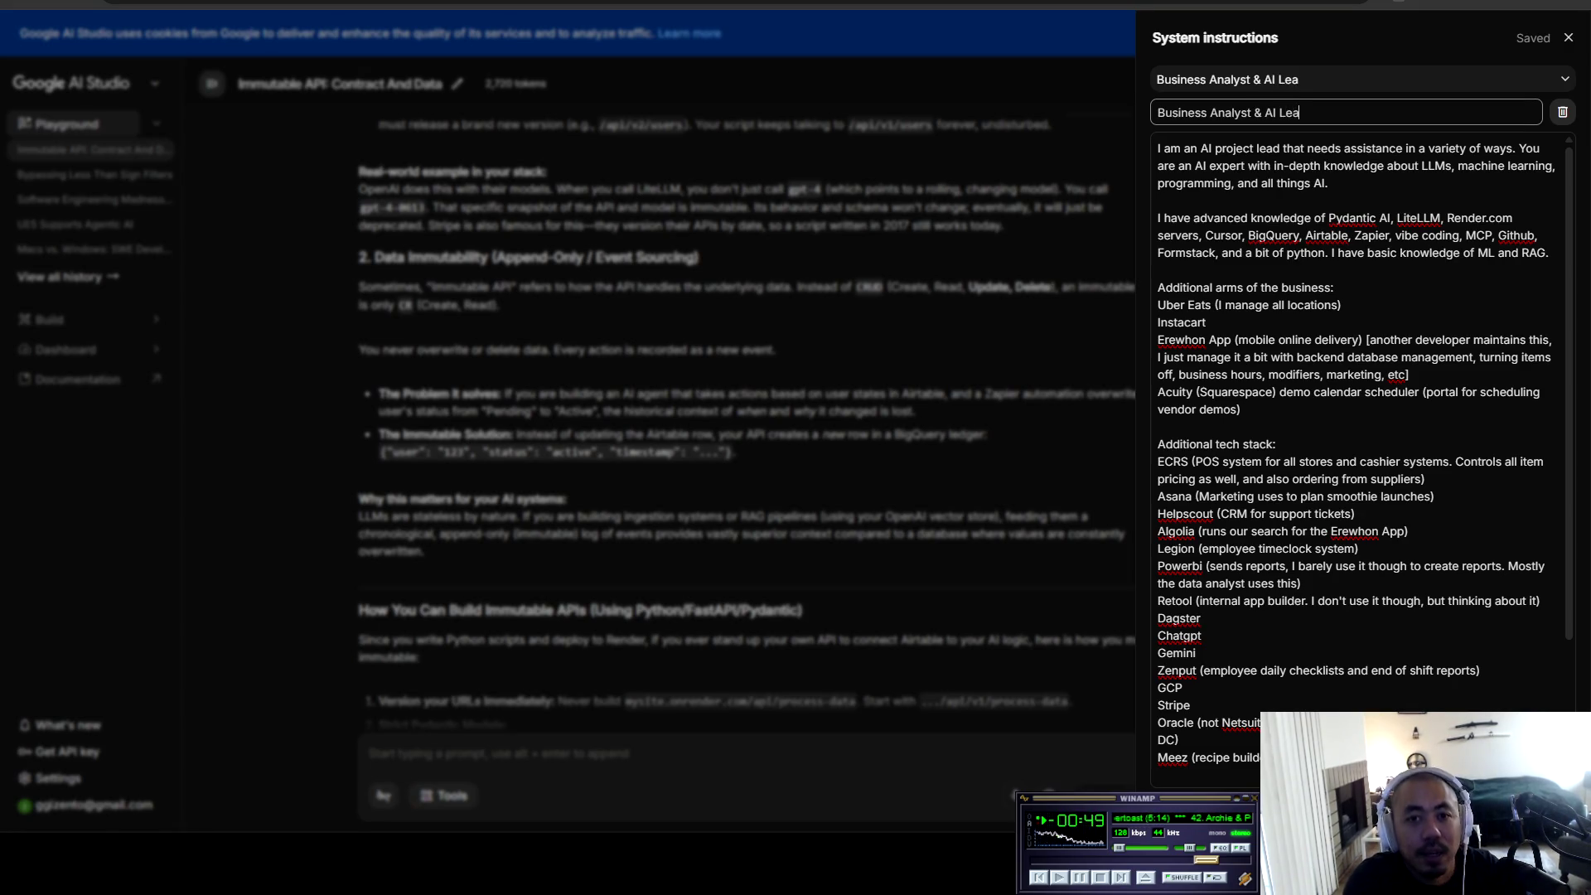
type("ob Desc")
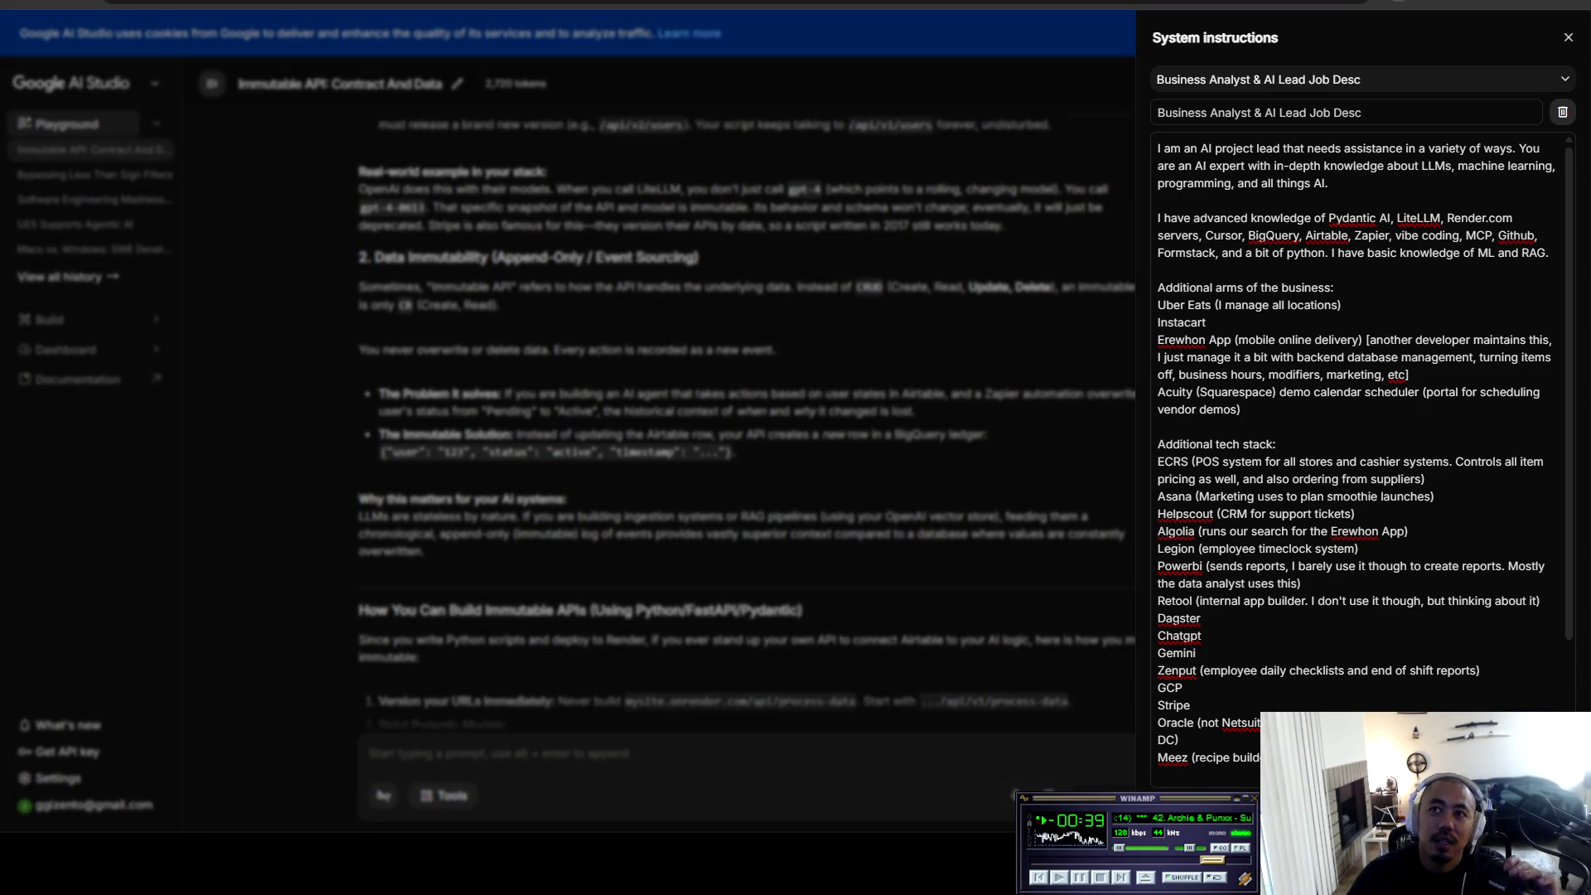
Step: Highlight the ECRS, Asana, Helpscout and Algolia tech stack entries in turn
left_click_drag(1157, 461, 1309, 462)
left_click(1164, 496)
left_click_drag(1157, 497, 1354, 514)
left_click(1165, 514)
left_click_drag(1158, 513, 1354, 514)
left_click_drag(1166, 532, 1407, 531)
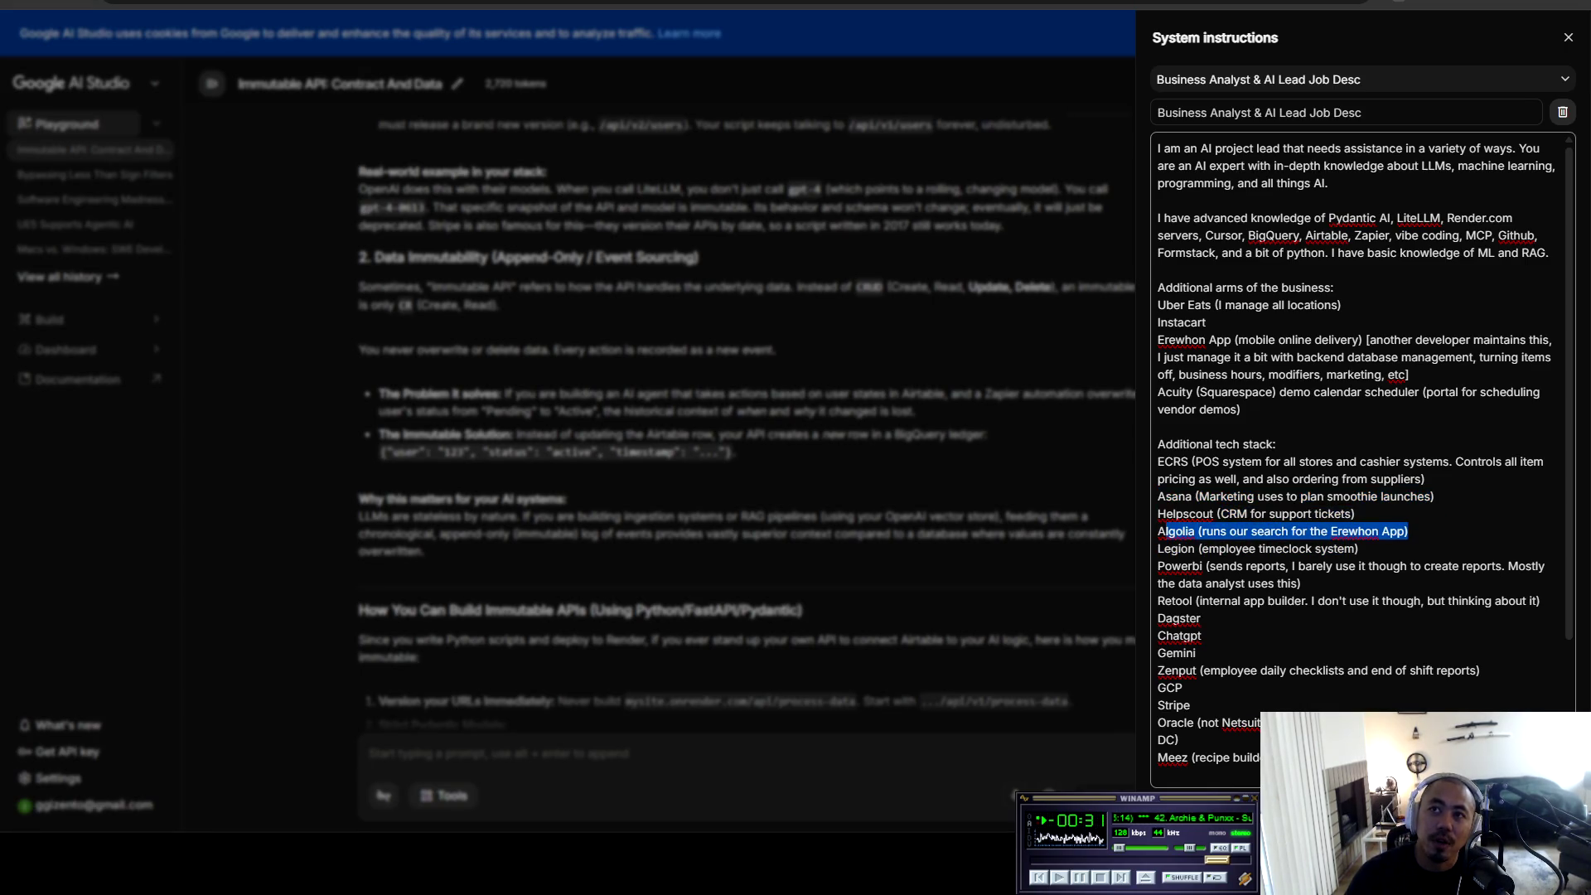
left_click(1157, 531)
Step: Highlight the Algolia, Legion, Powerbi, Chatgpt and Gemini entries, then close the instructions panel
left_click_drag(1158, 532, 1359, 548)
left_click_drag(1158, 548, 1435, 566)
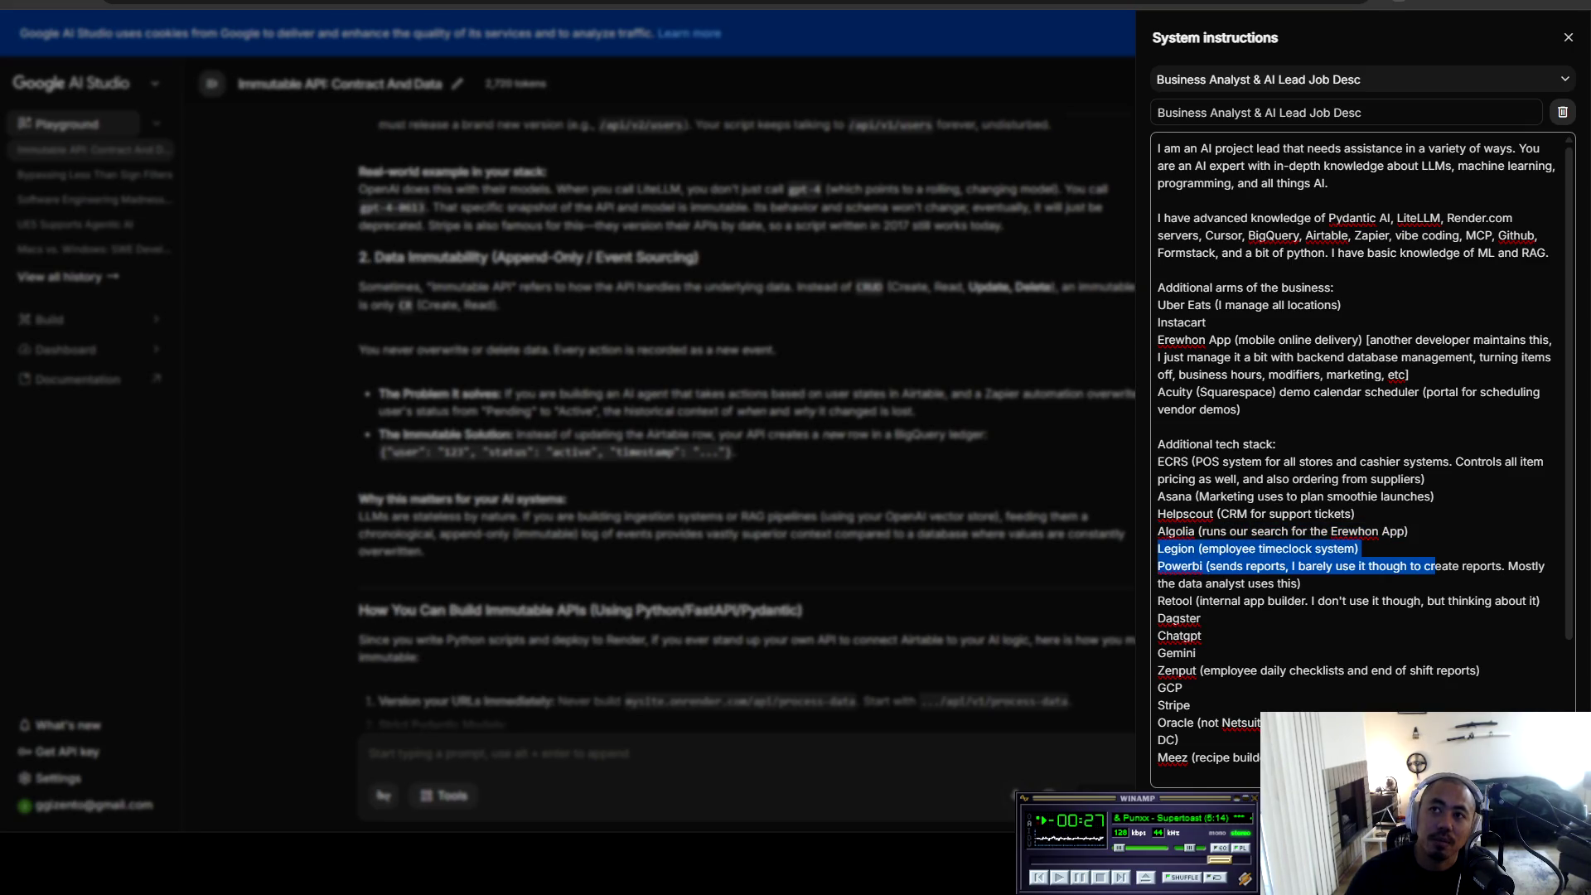
left_click(1358, 548)
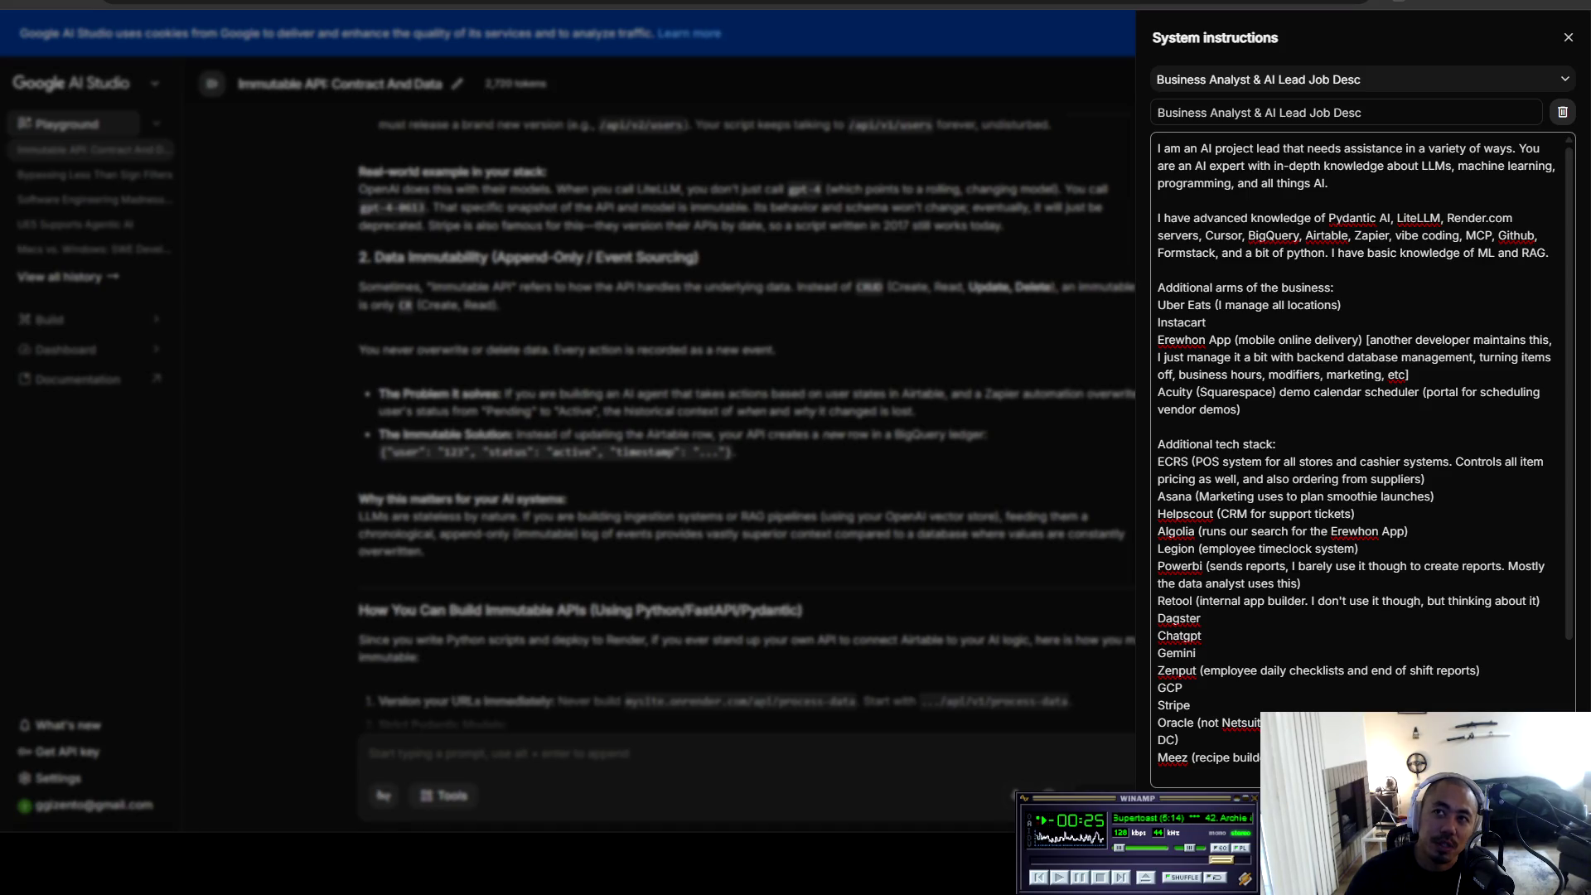
left_click_drag(1196, 549, 1158, 549)
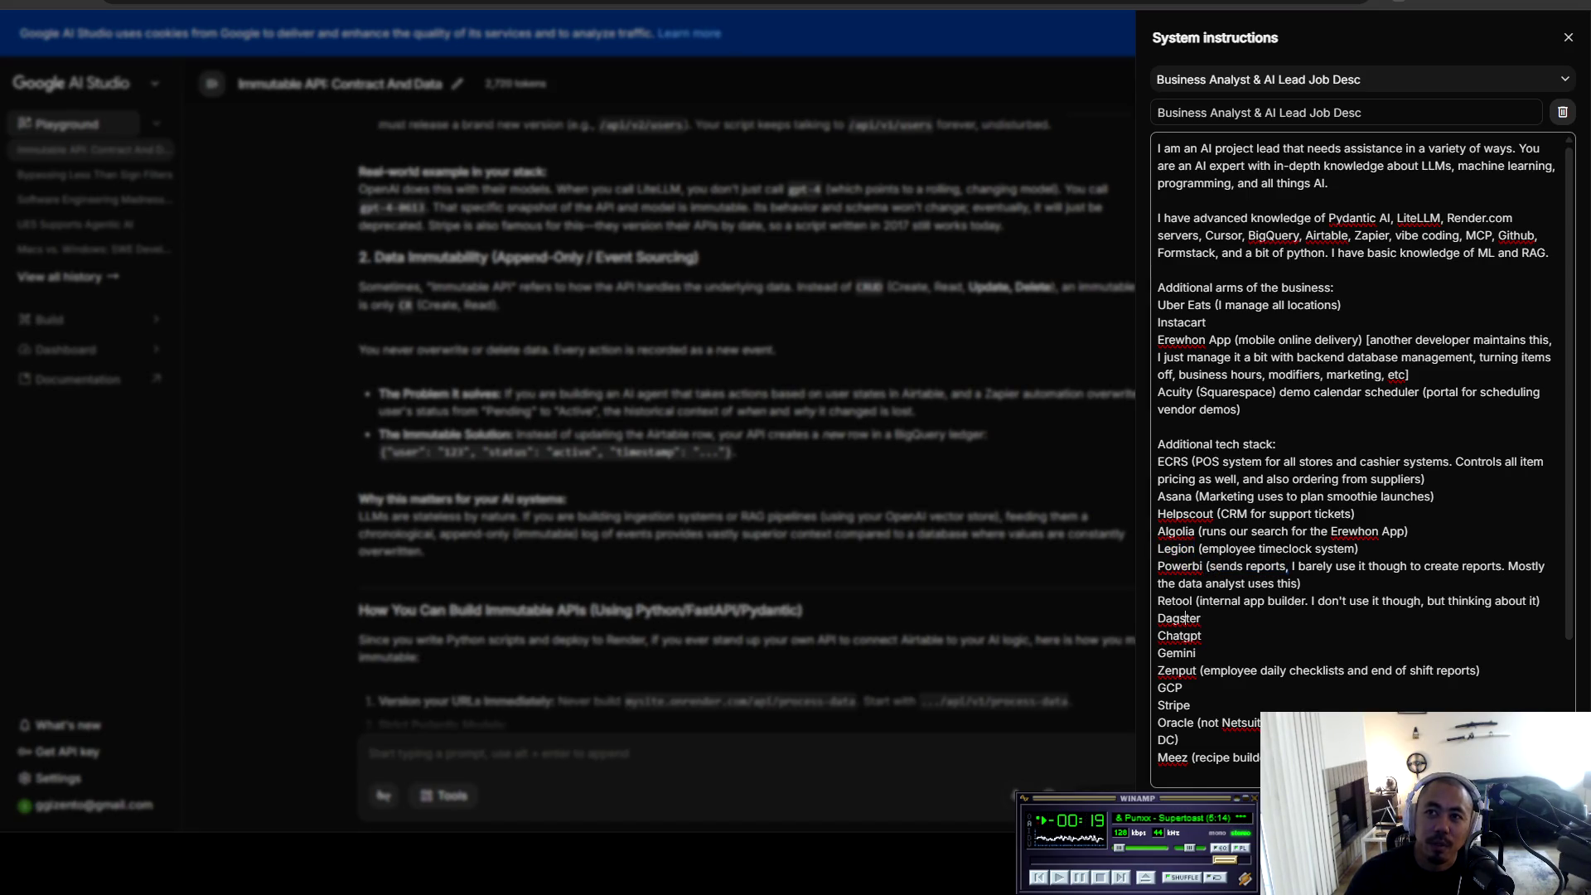
left_click(1180, 635)
mouse_move(1180, 636)
left_mouse_down()
mouse_move(1197, 654)
mouse_move(1171, 671)
mouse_move(1220, 670)
mouse_move(1182, 688)
mouse_move(1179, 740)
mouse_move(1292, 757)
left_mouse_up()
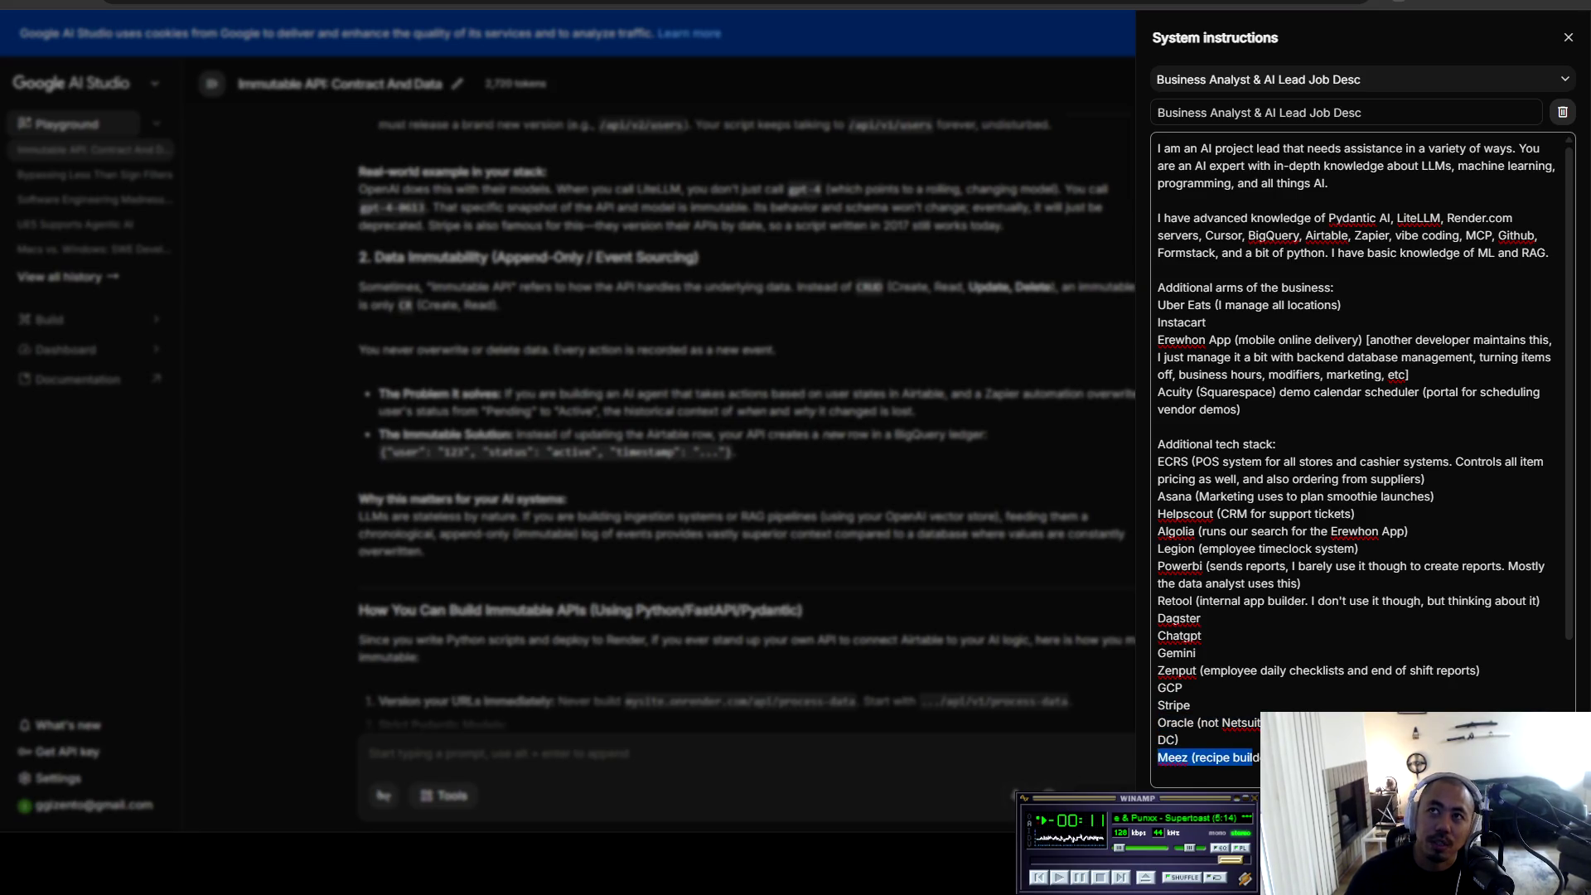
scroll(1359, 456, "down", 2)
scroll(1359, 456, "up", 2)
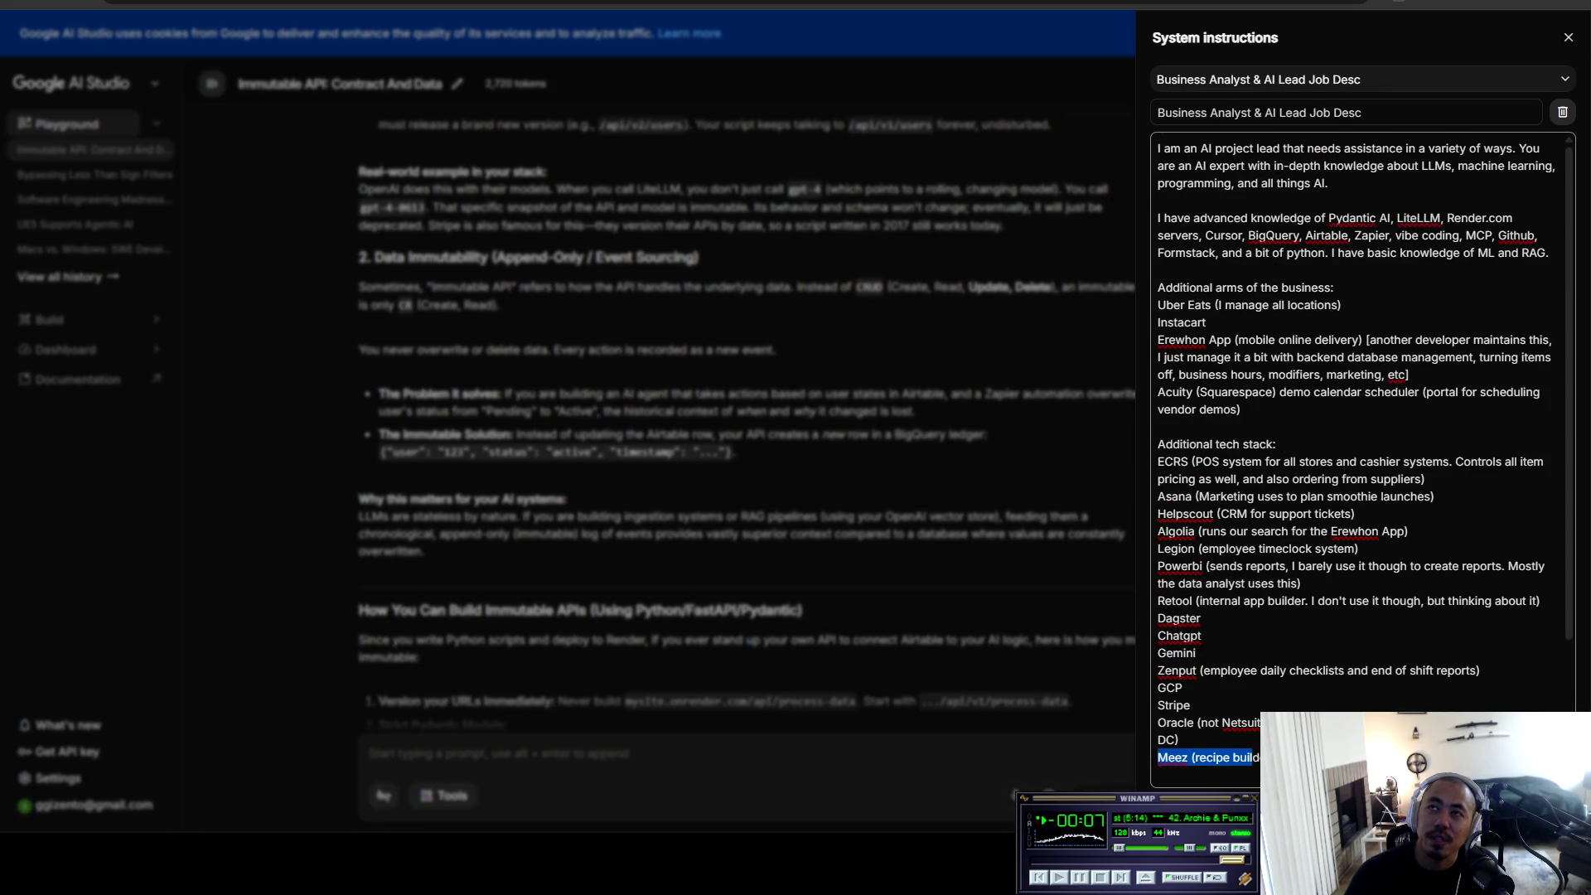
left_click(1568, 37)
Step: Start a new chat with the prompt 'immutable api, what is that?'
scroll(1117, 139, "up", 10)
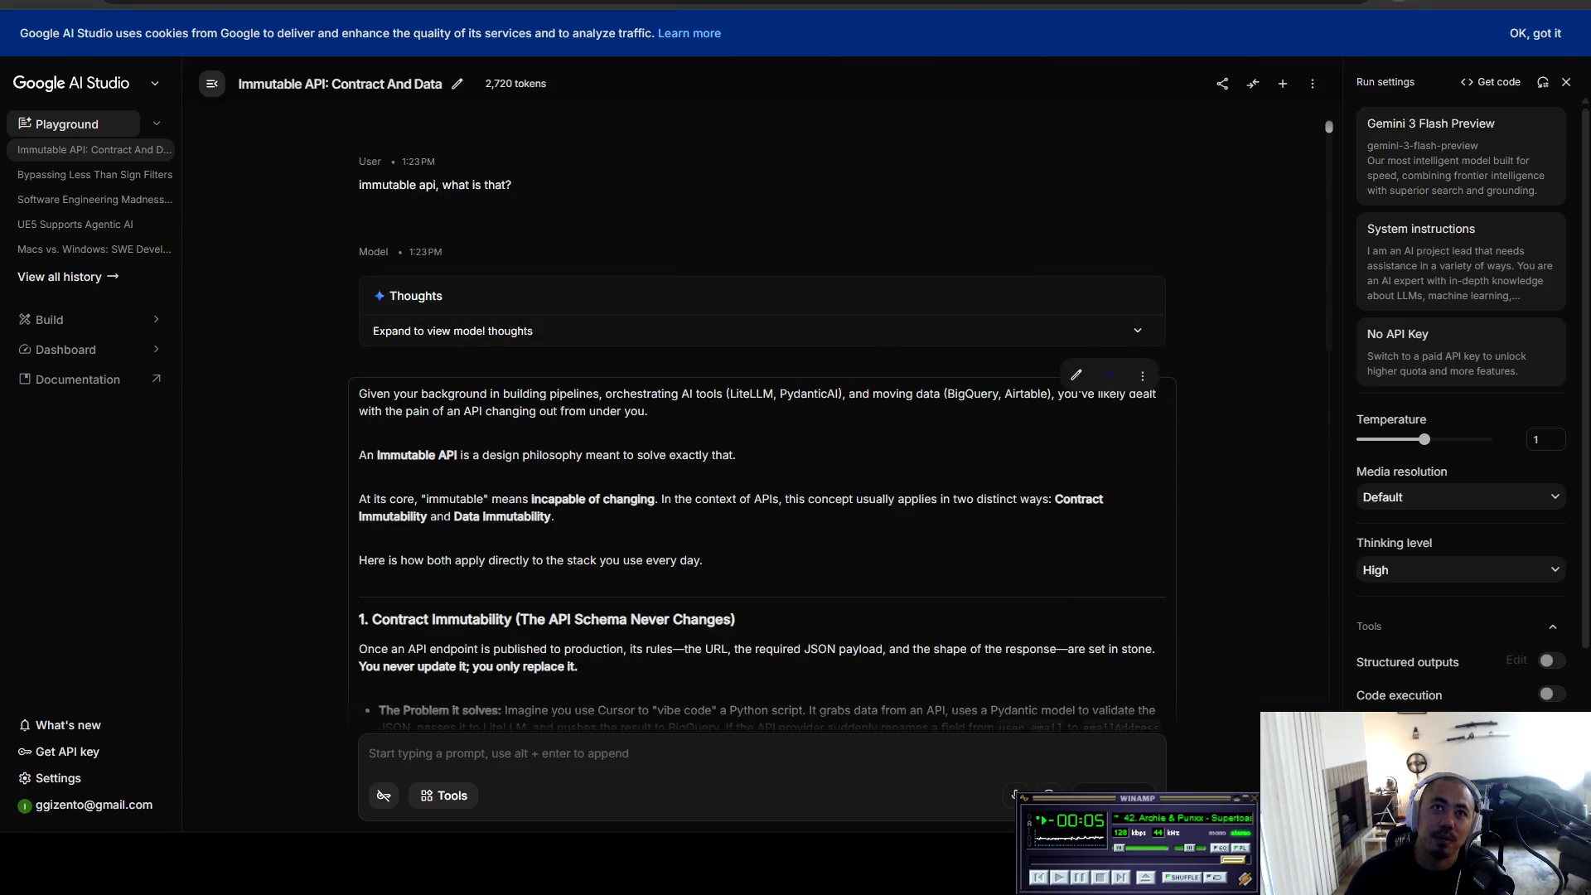
mouse_move(512, 184)
left_mouse_down()
mouse_move(398, 161)
mouse_move(512, 185)
mouse_move(382, 185)
mouse_move(359, 162)
mouse_move(513, 185)
mouse_move(358, 184)
left_mouse_up()
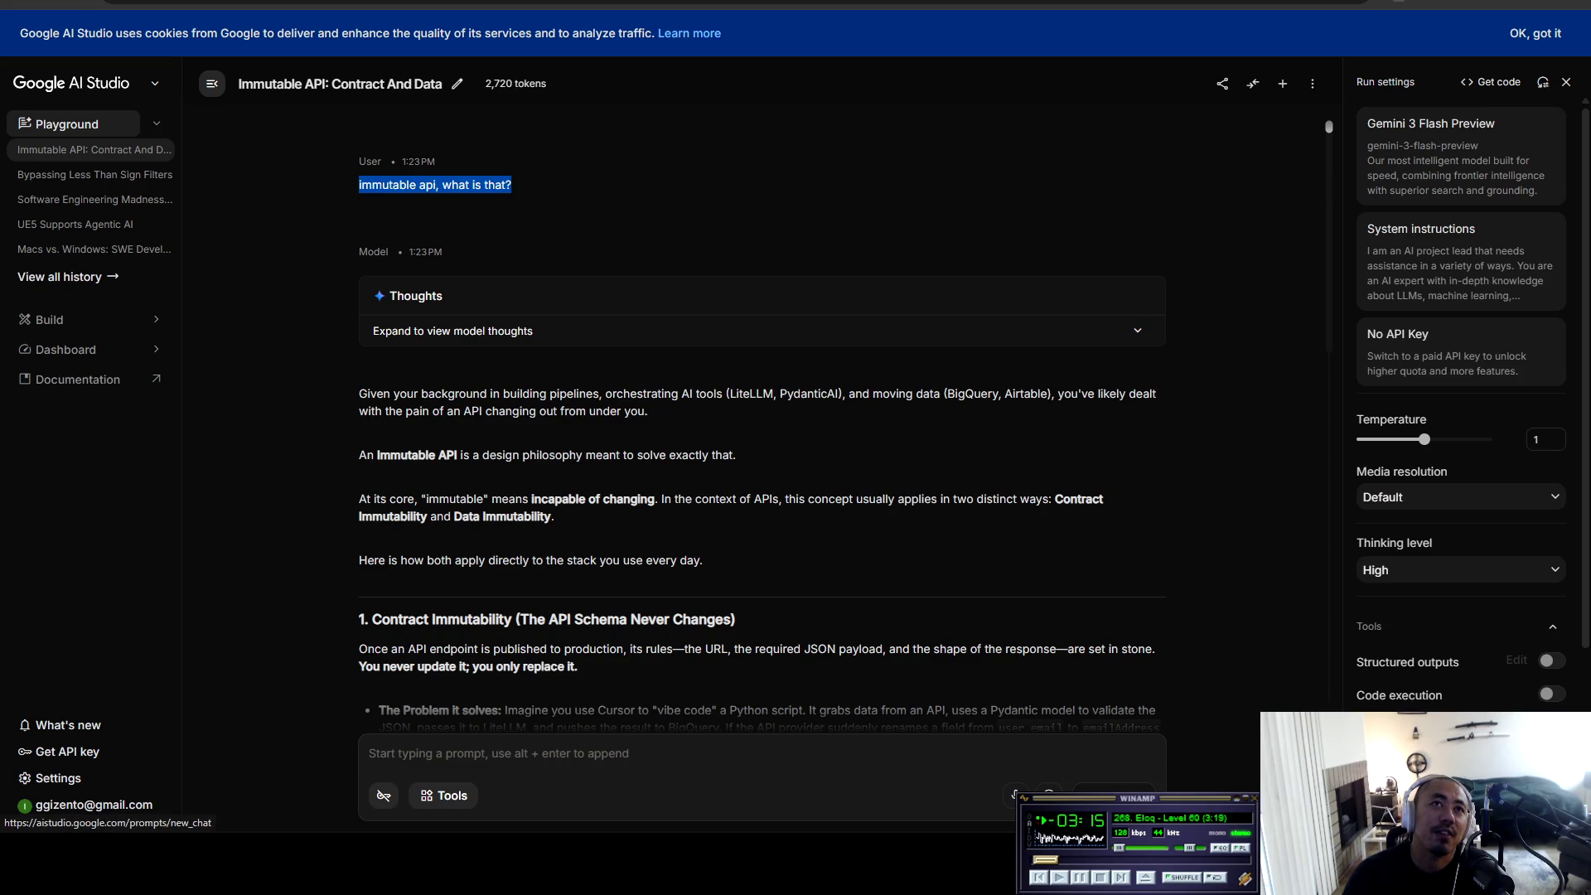
left_click(66, 123)
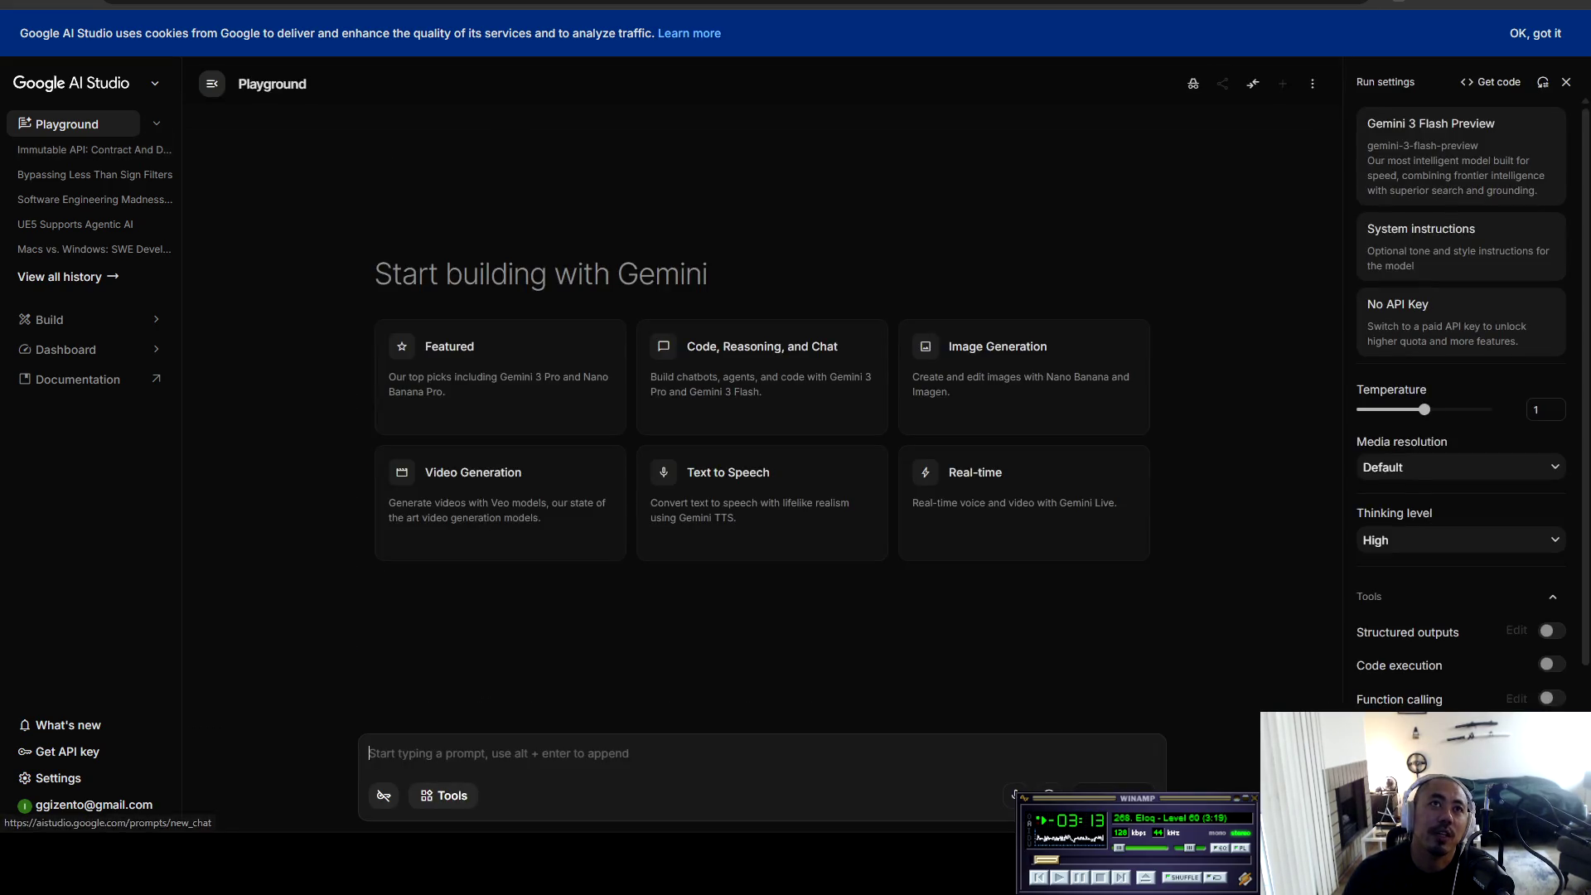
type("immutable api, what is that?")
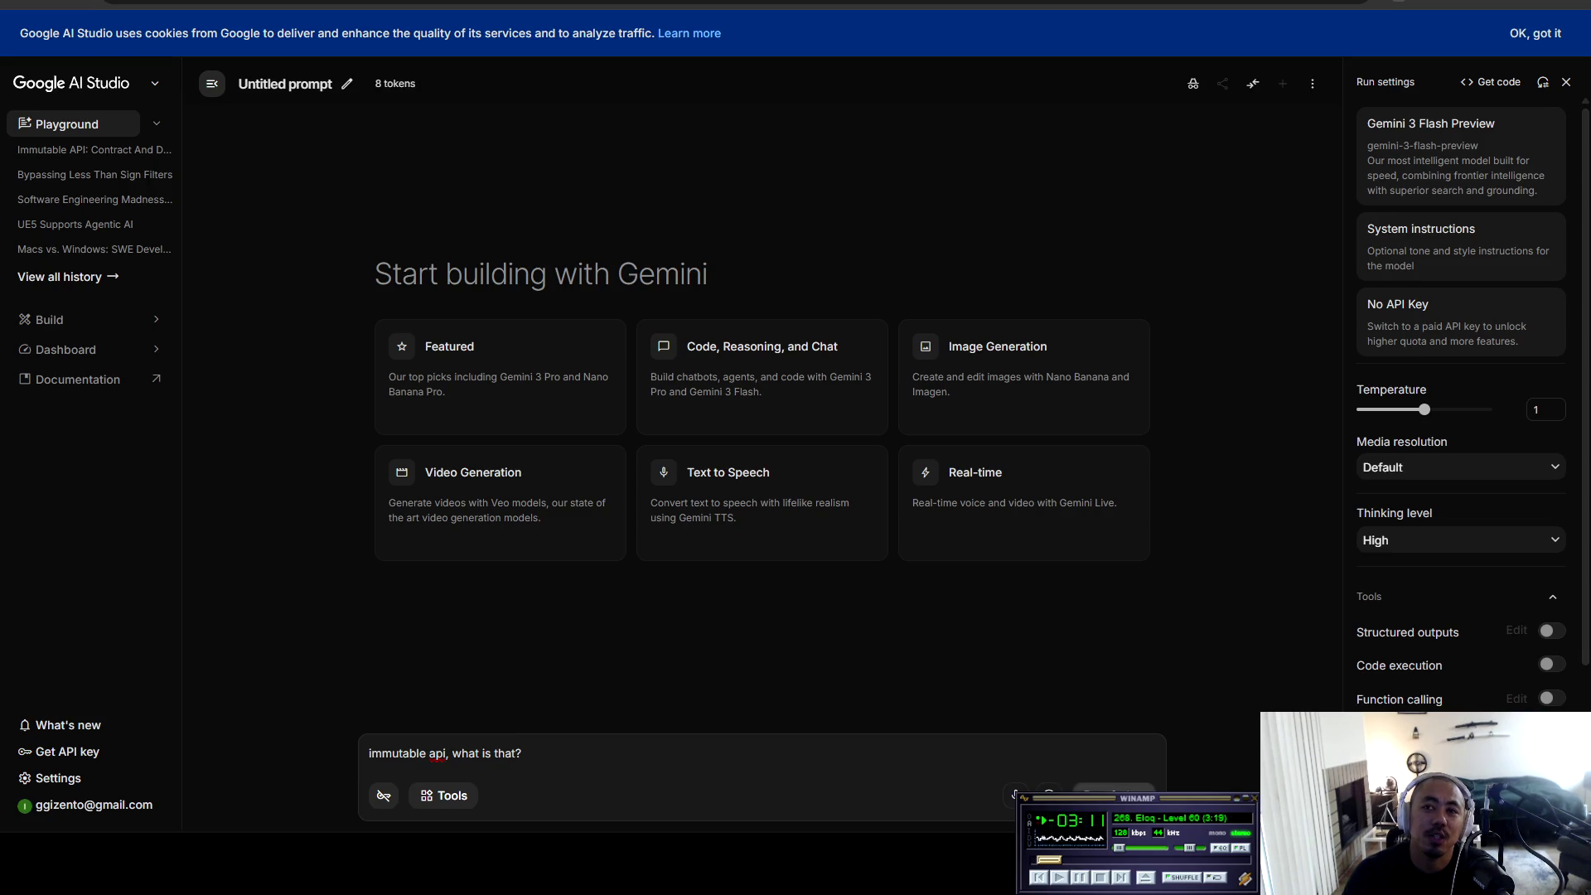
Step: Apply the saved 'Business Analyst & AI Lead Job Desc' system instructions to the new chat
left_click(1458, 244)
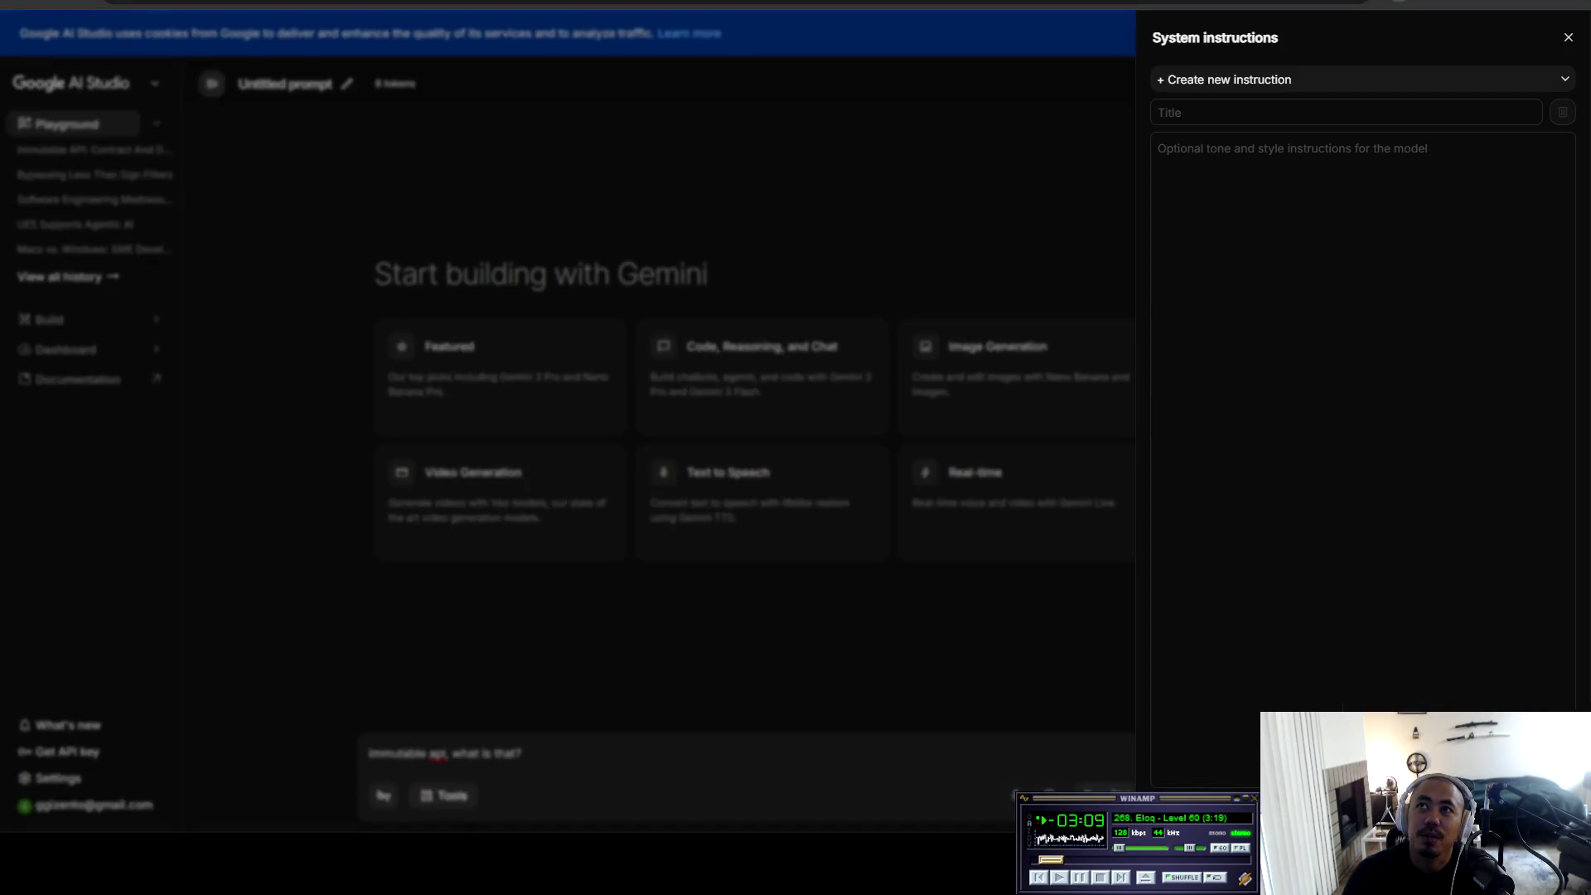
left_click(1358, 79)
left_click(1268, 142)
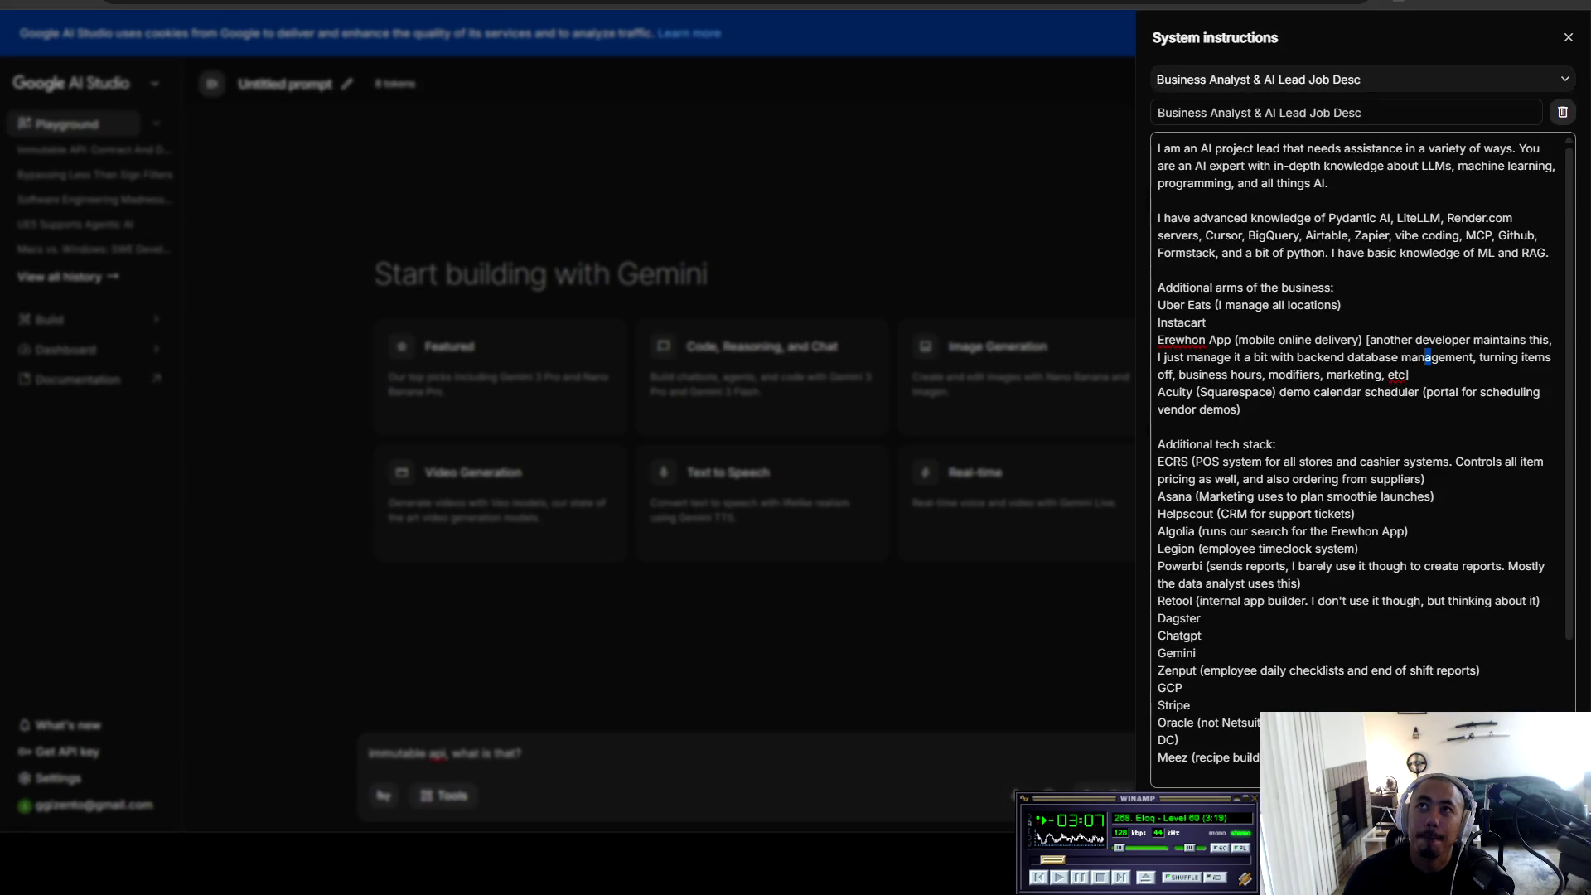
key("Escape")
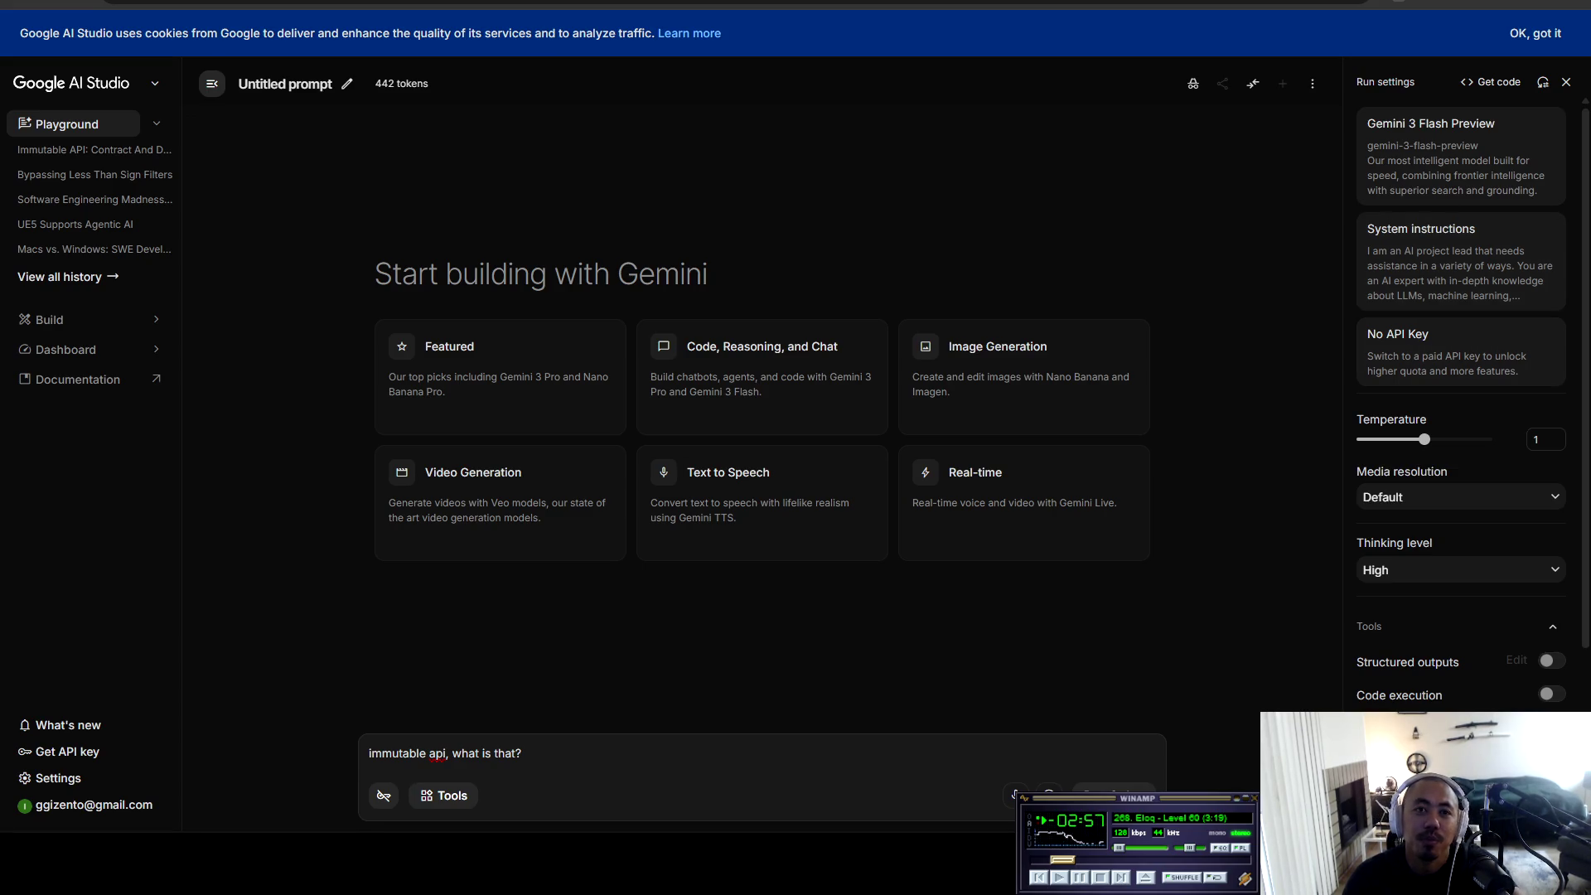
key("ctrl+a")
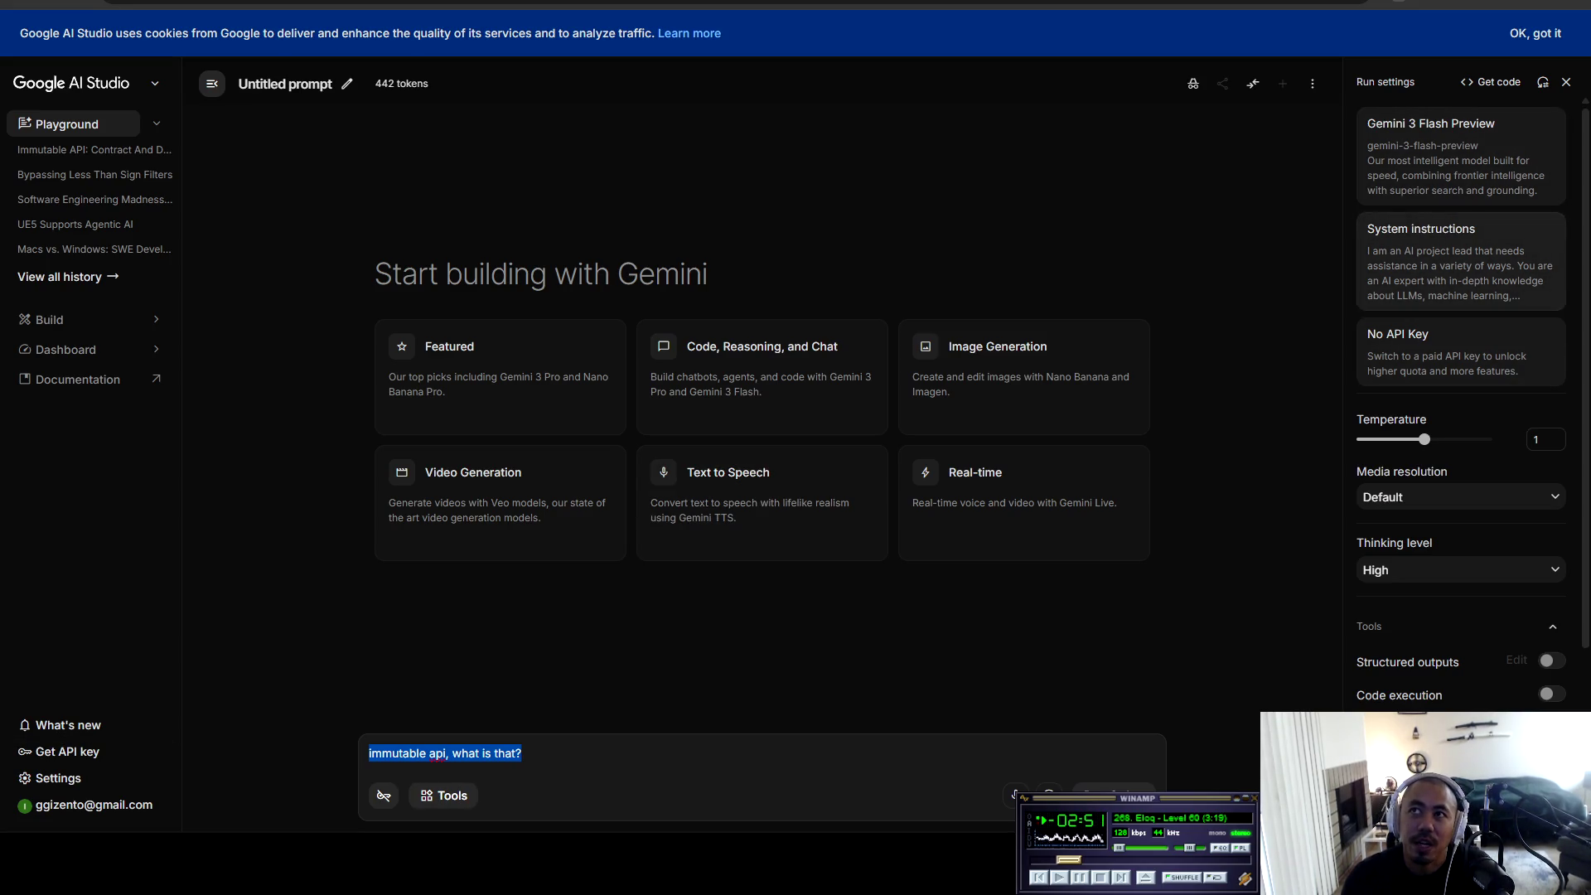
Step: Send the immutable API question and select a bullet in Gemini's Append-Only answer
left_click(521, 754)
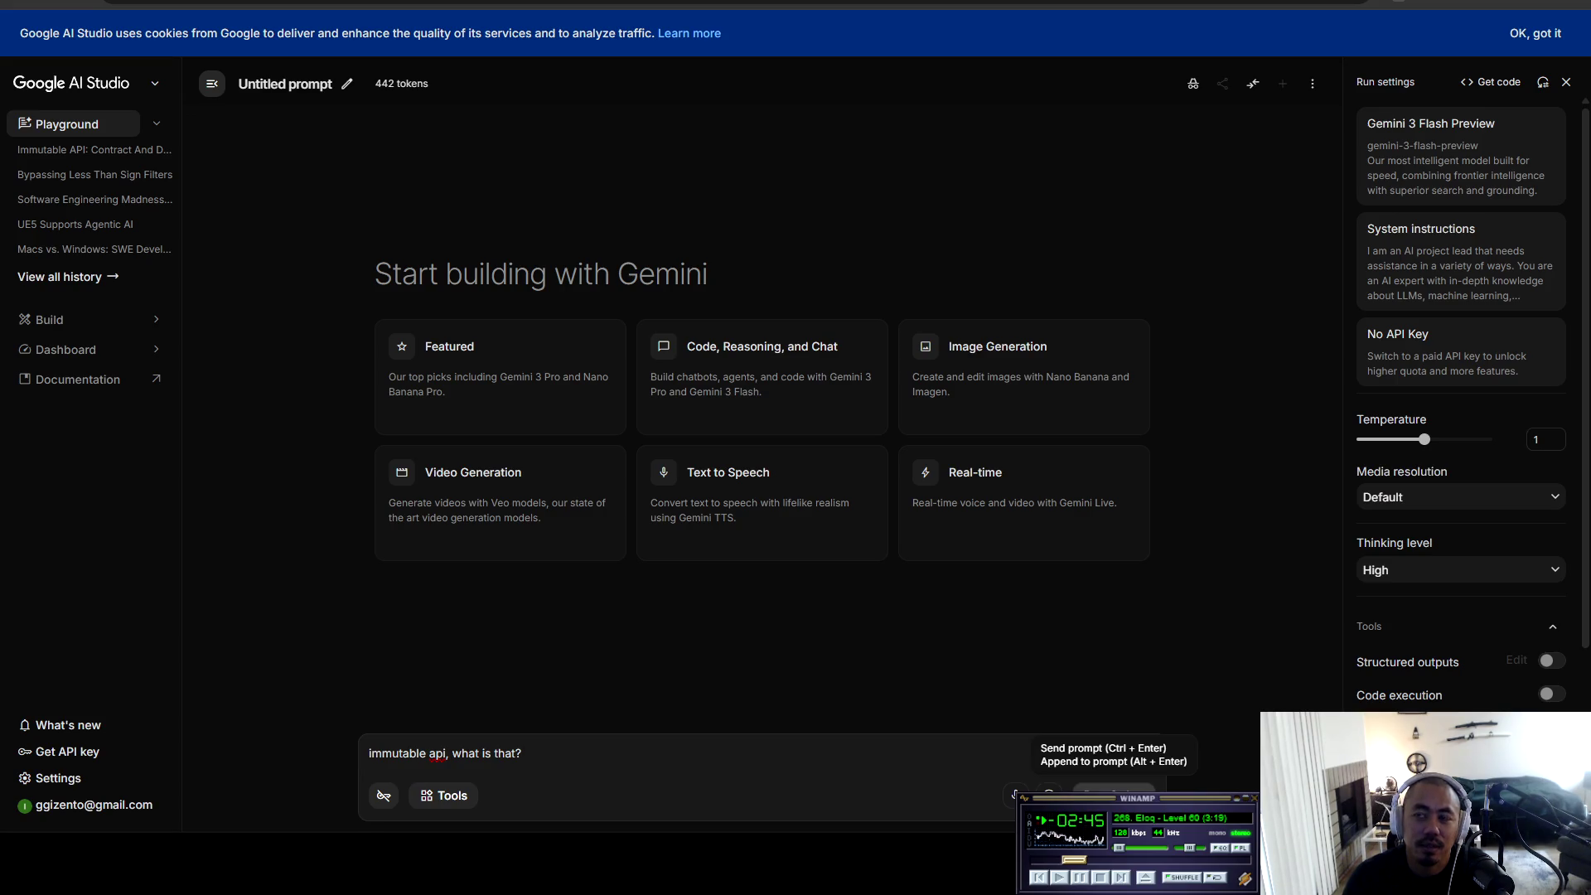
left_click(1113, 796)
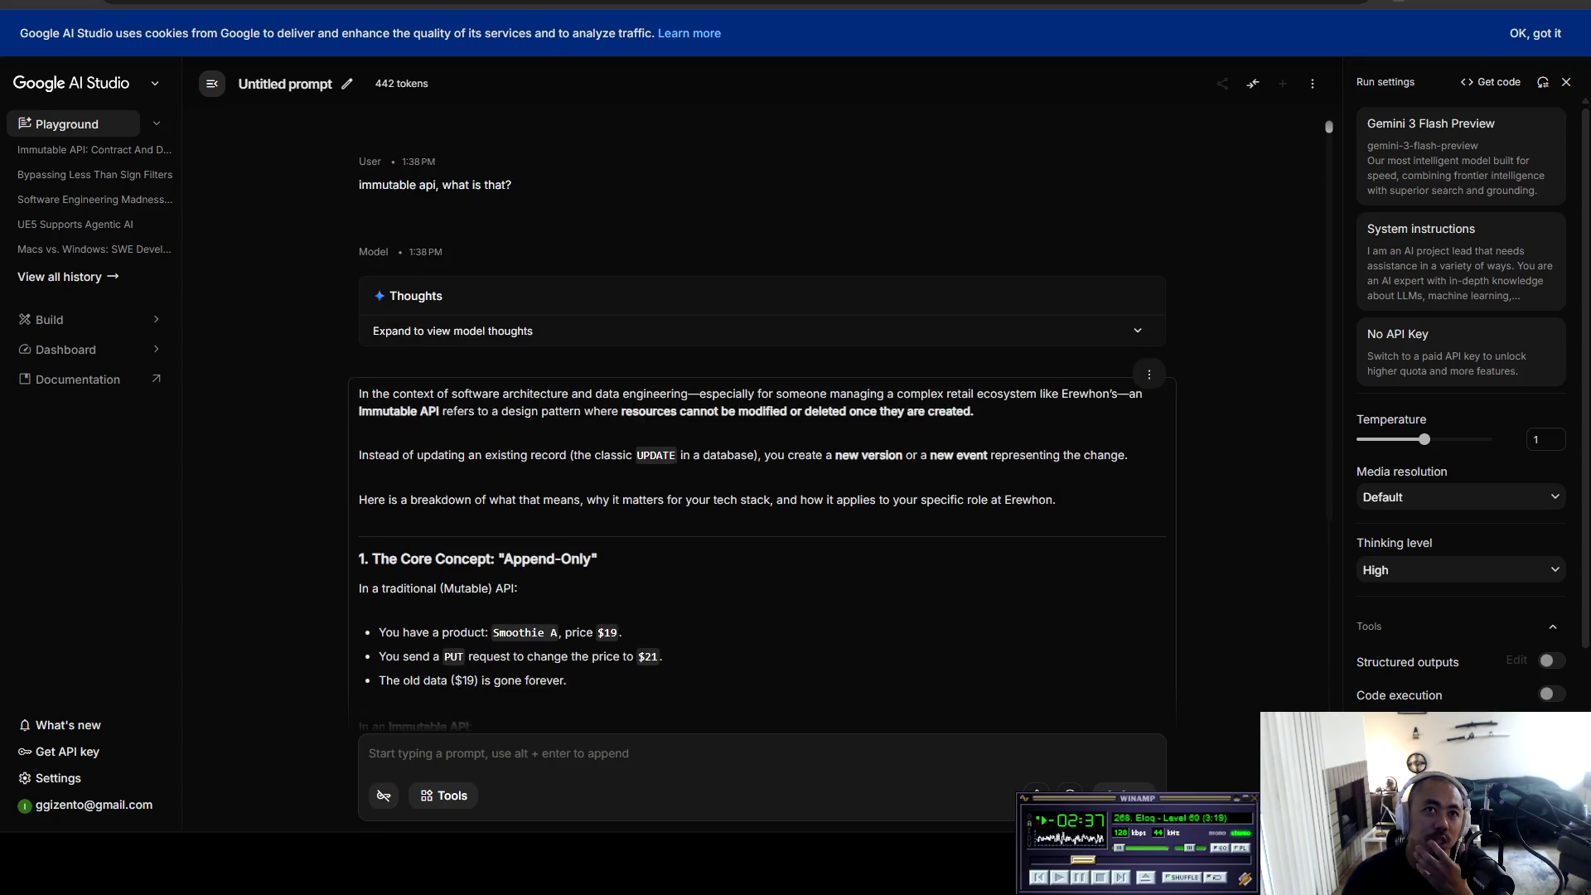
triple_click(497, 632)
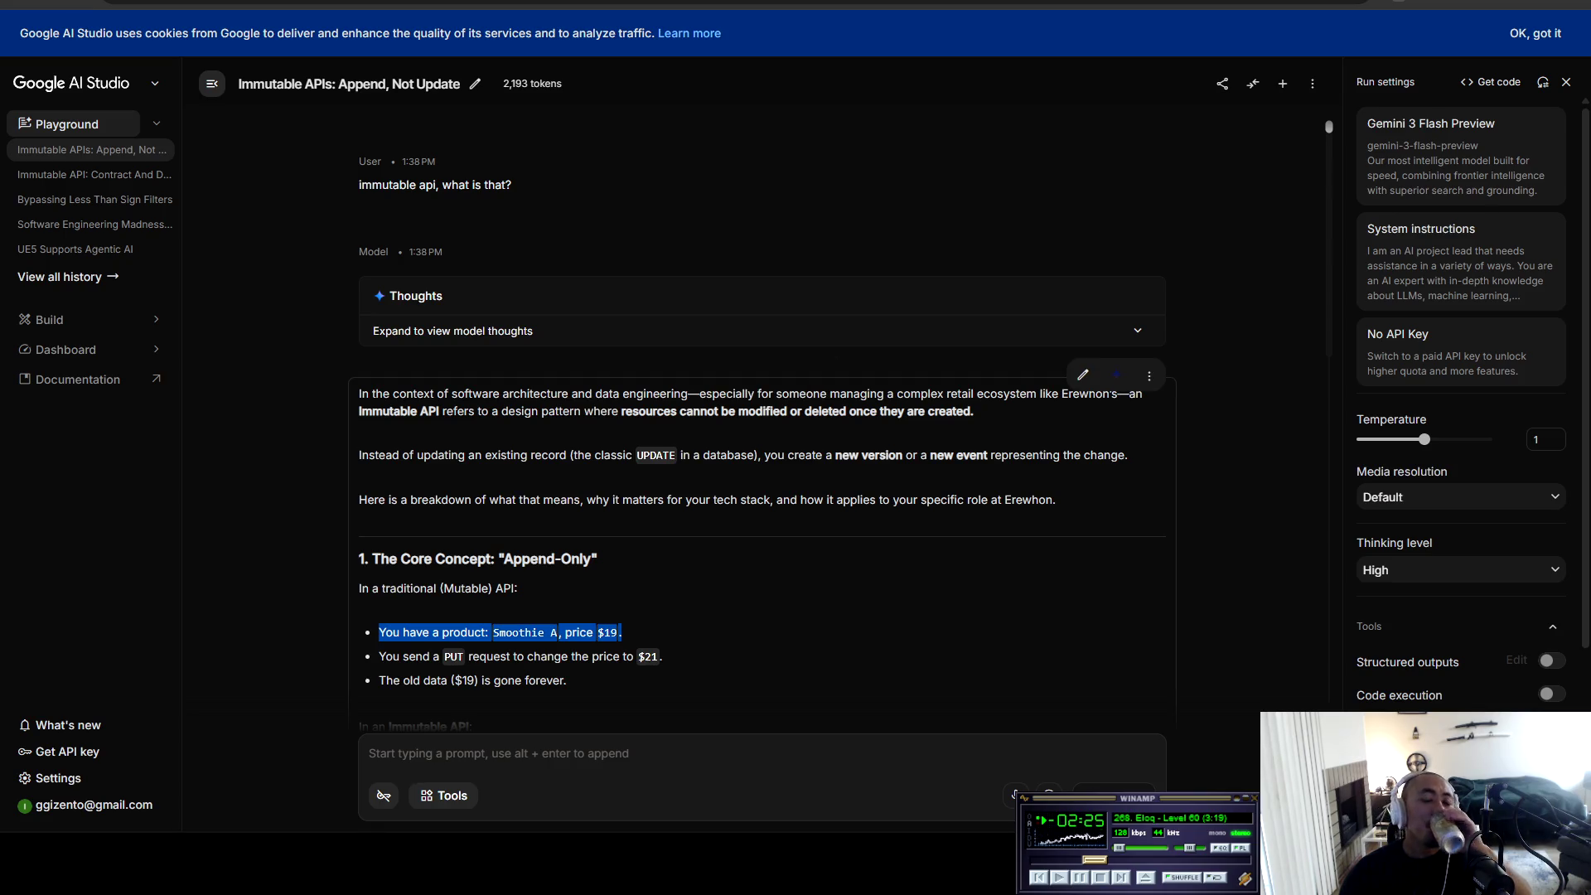
left_click(497, 632)
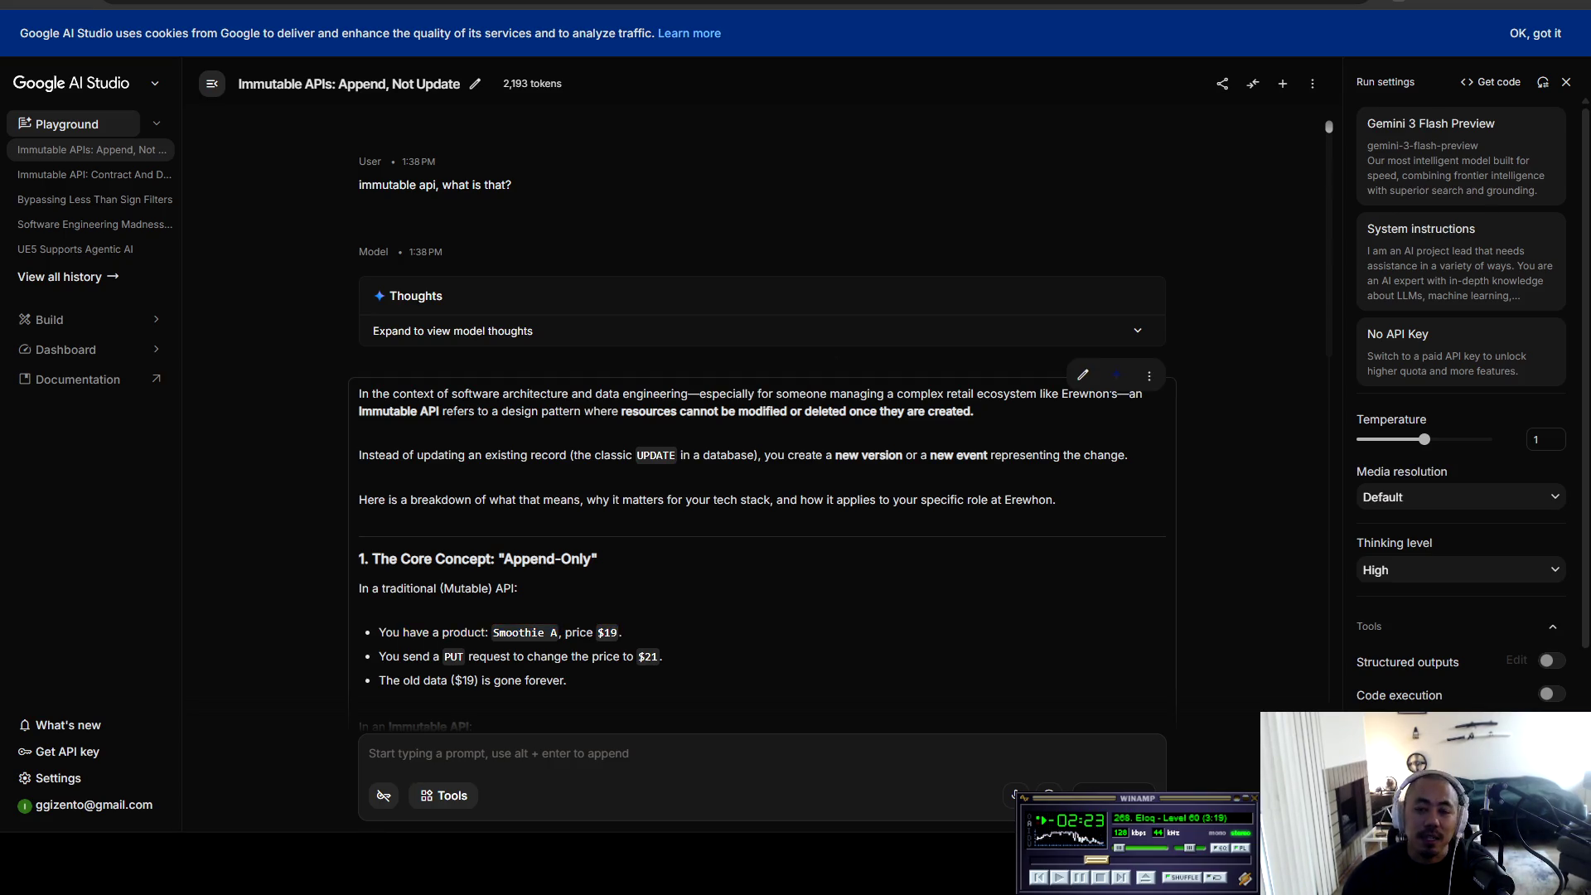
mouse_move(359, 392)
left_mouse_down()
mouse_move(499, 393)
mouse_move(359, 249)
left_mouse_up()
left_click(1421, 261)
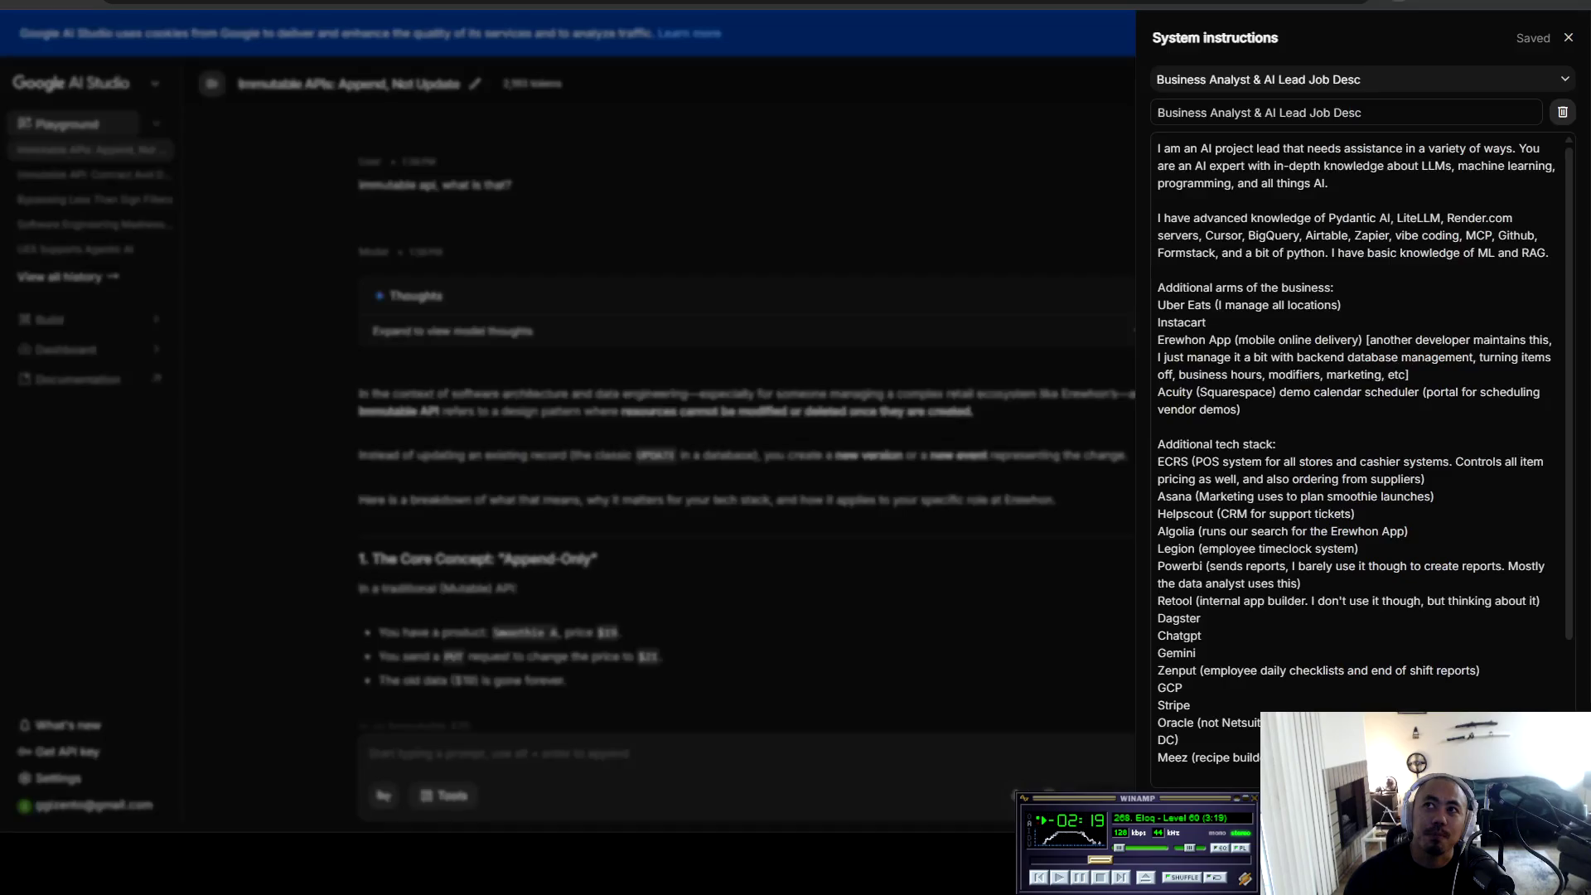
scroll(1359, 456, "down", 2)
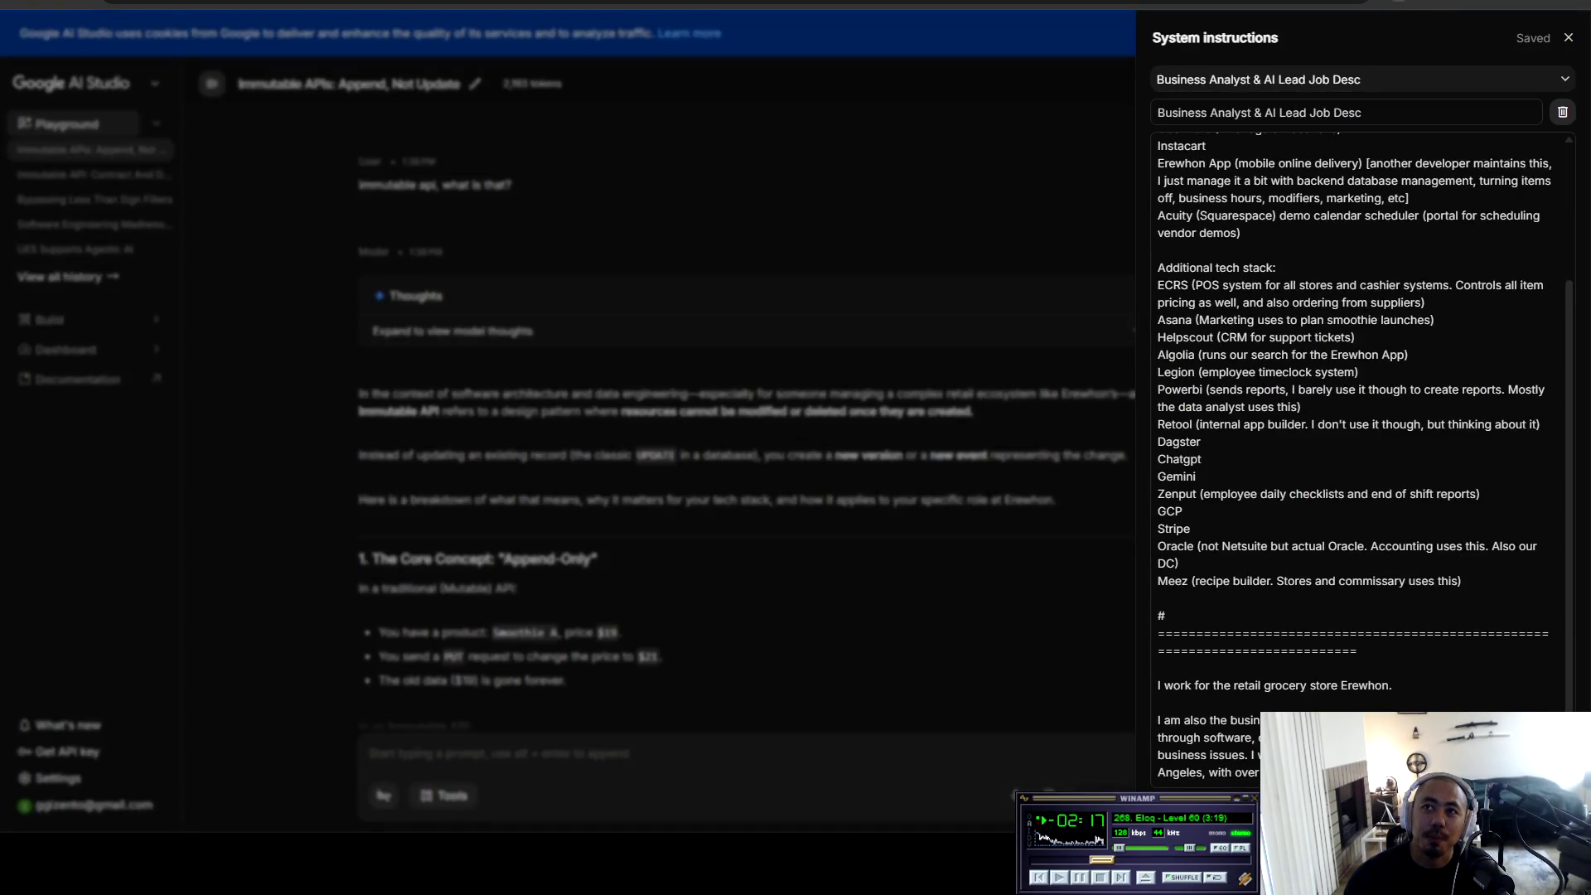
scroll(1359, 456, "up", 2)
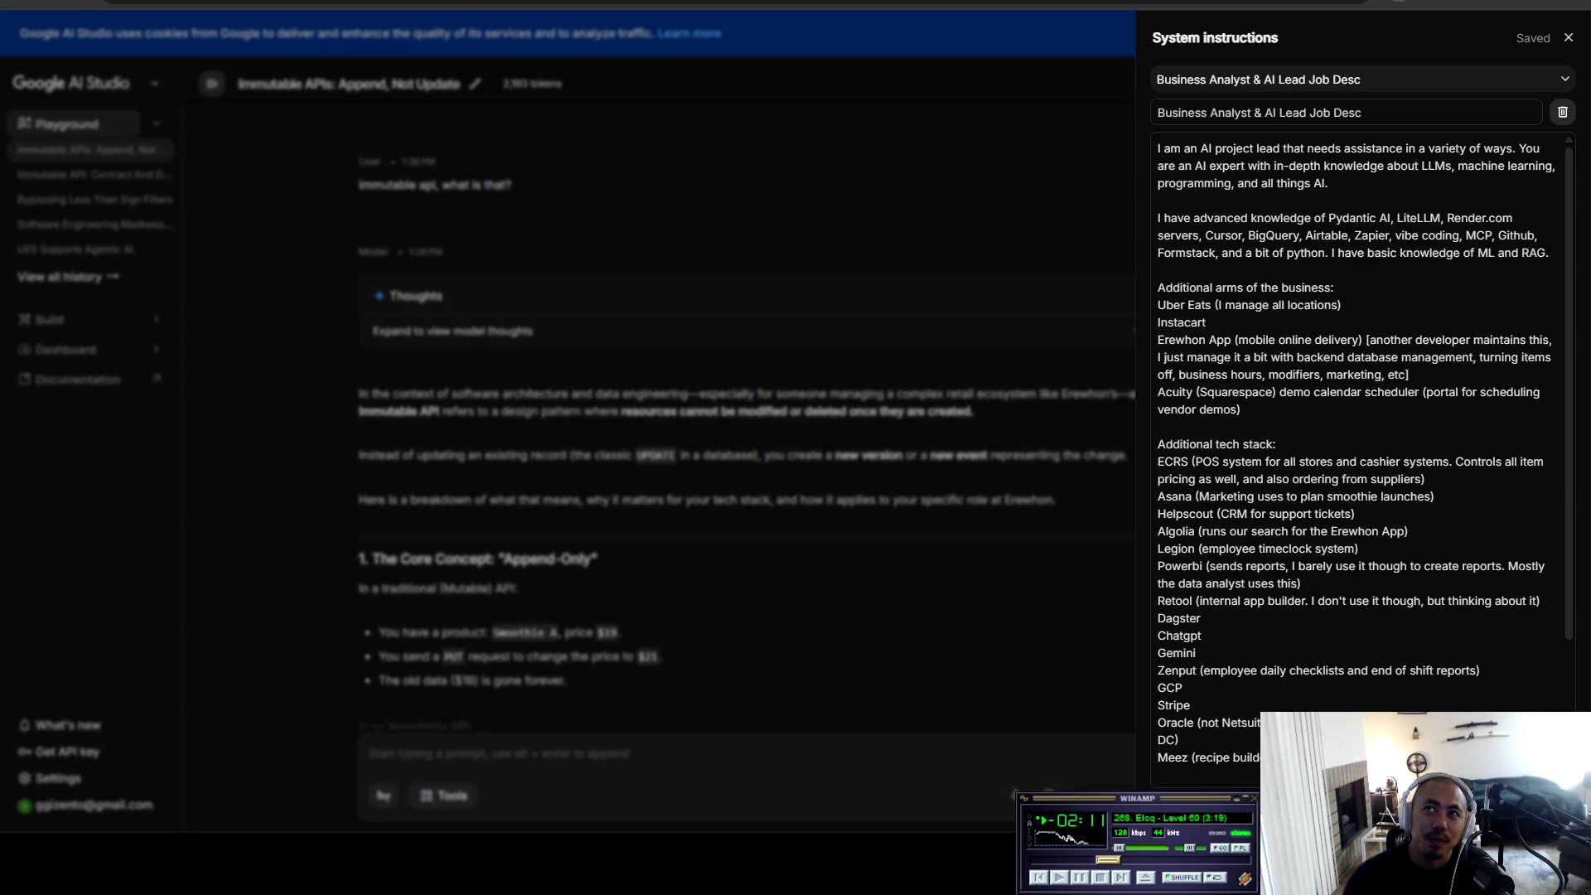
key("Escape")
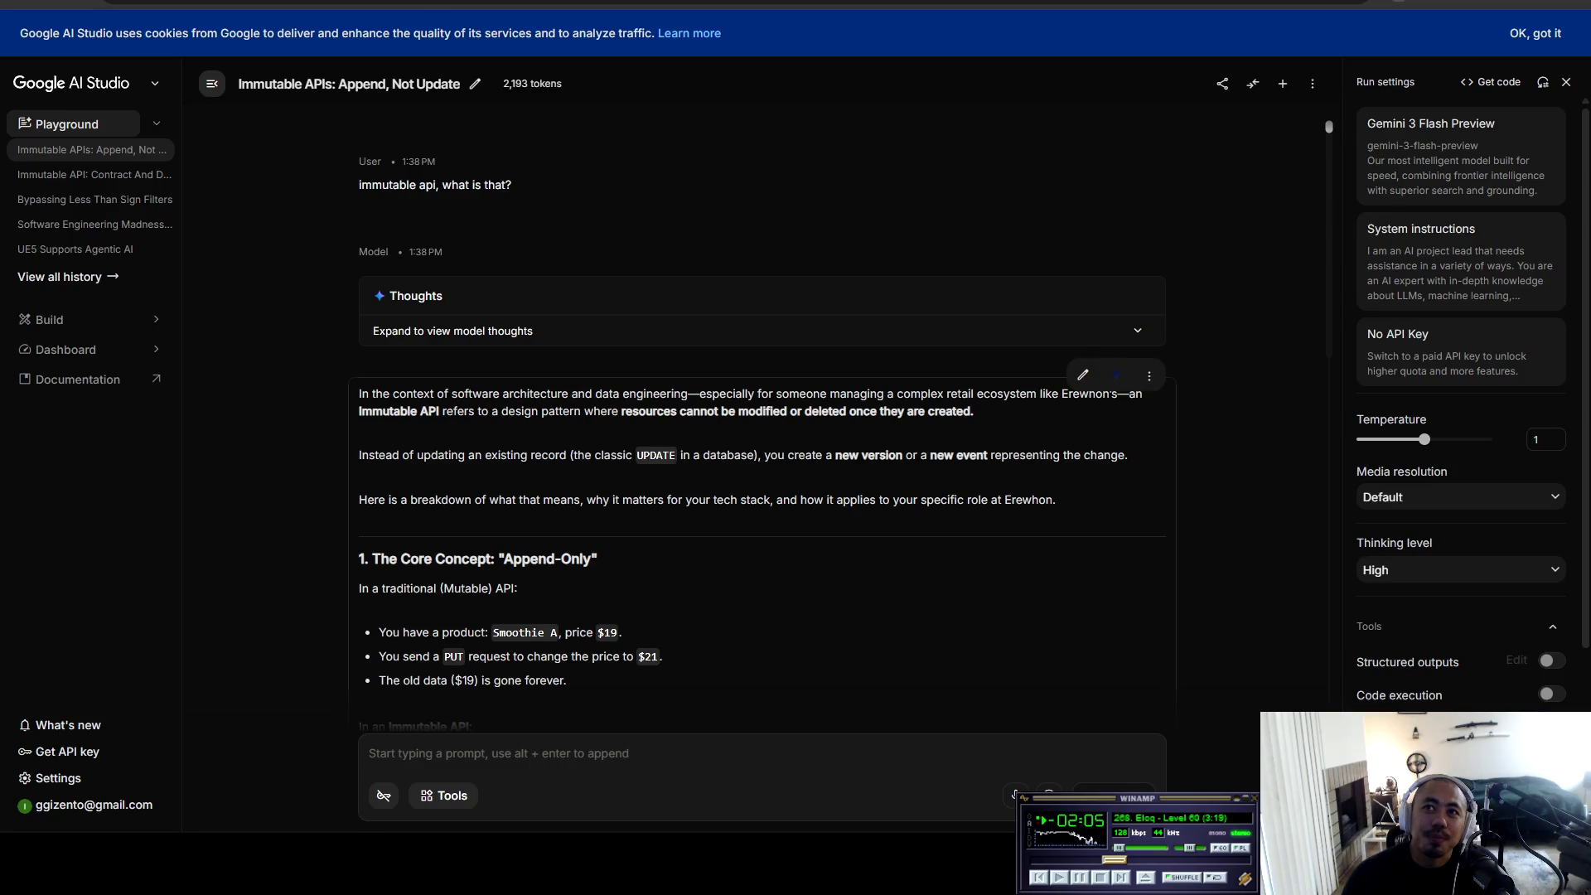
mouse_move(359, 411)
left_mouse_down()
mouse_move(451, 393)
mouse_move(532, 411)
mouse_move(974, 411)
left_mouse_up()
left_click(975, 411)
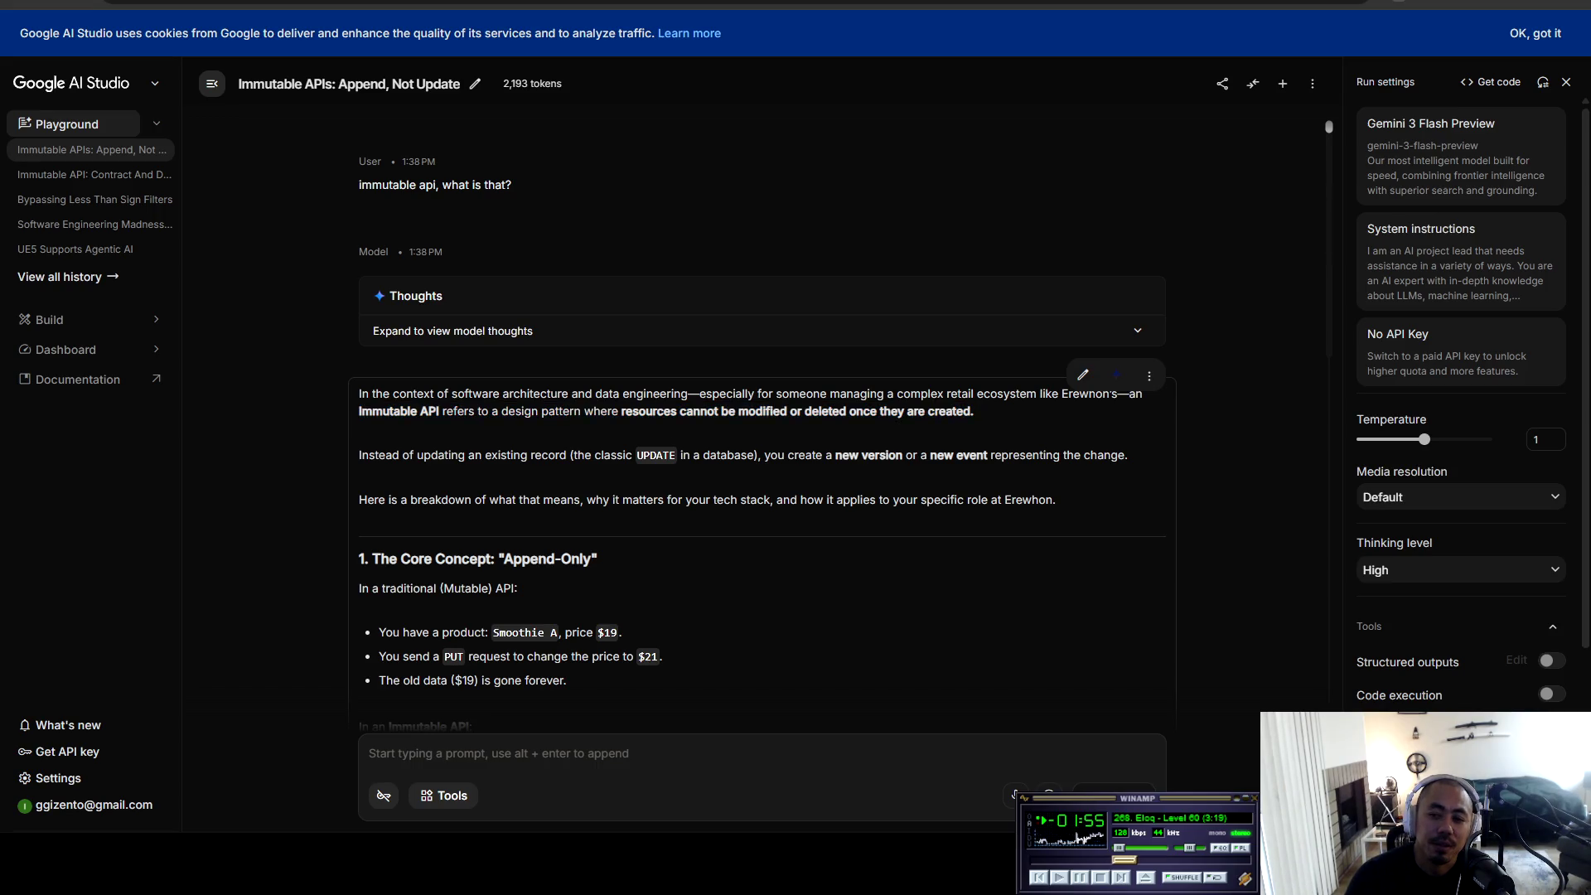
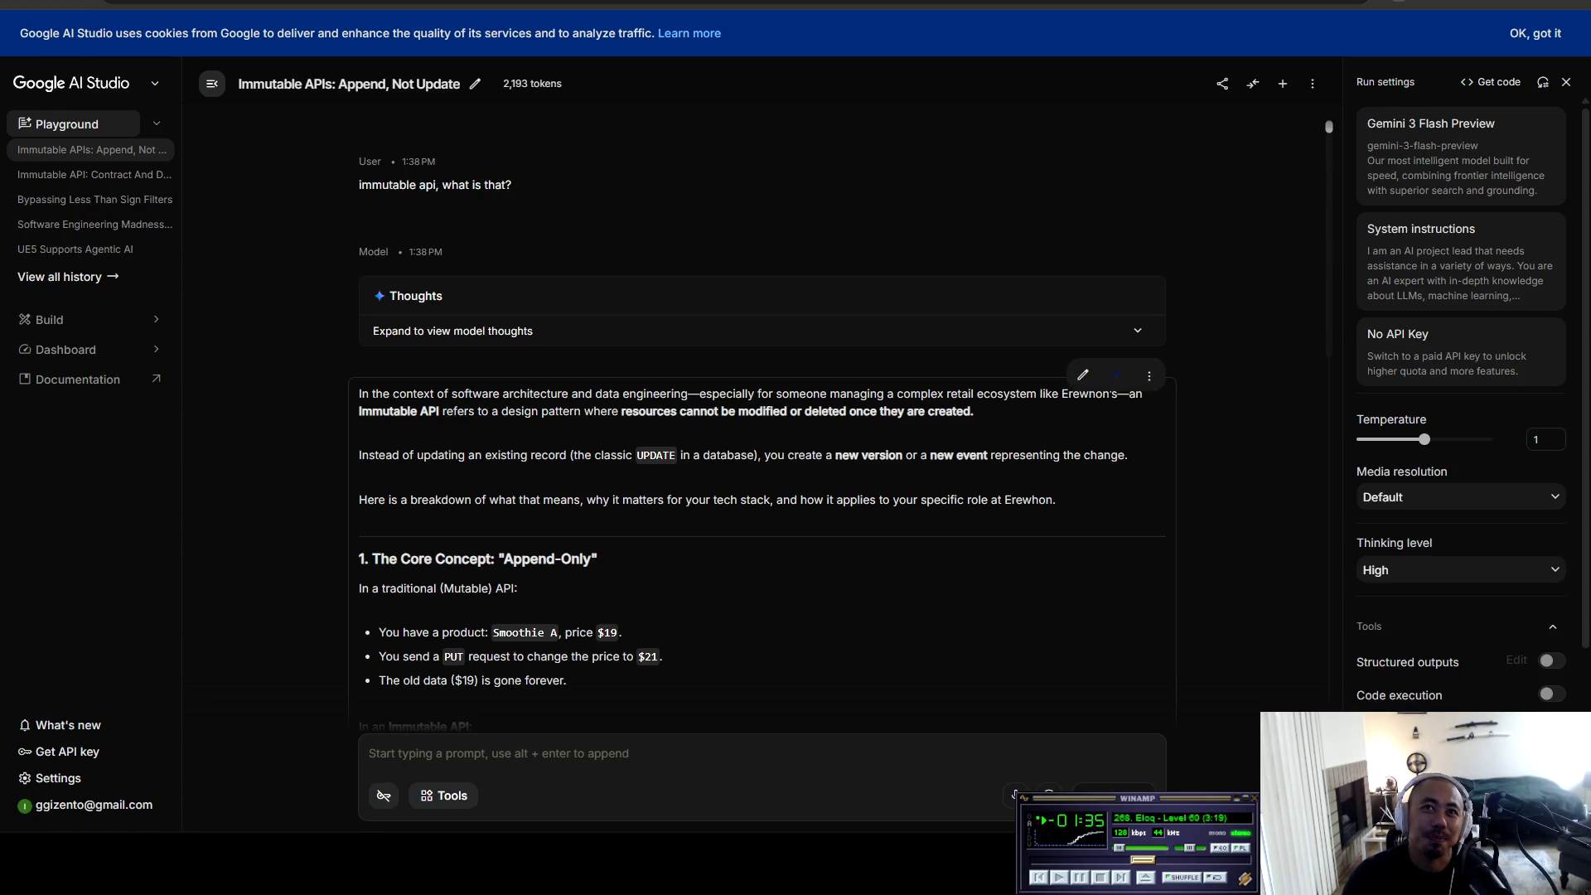
Step: Read Gemini's answer, highlighting the opening, the mutable API explanation and the Immutable API product example
mouse_move(359, 394)
left_mouse_down()
mouse_move(417, 455)
mouse_move(903, 455)
left_mouse_up()
mouse_move(953, 455)
left_mouse_down()
mouse_move(1128, 455)
mouse_move(366, 500)
mouse_move(1057, 500)
left_mouse_up()
left_click(1057, 500)
scroll(1057, 499, "down", 4)
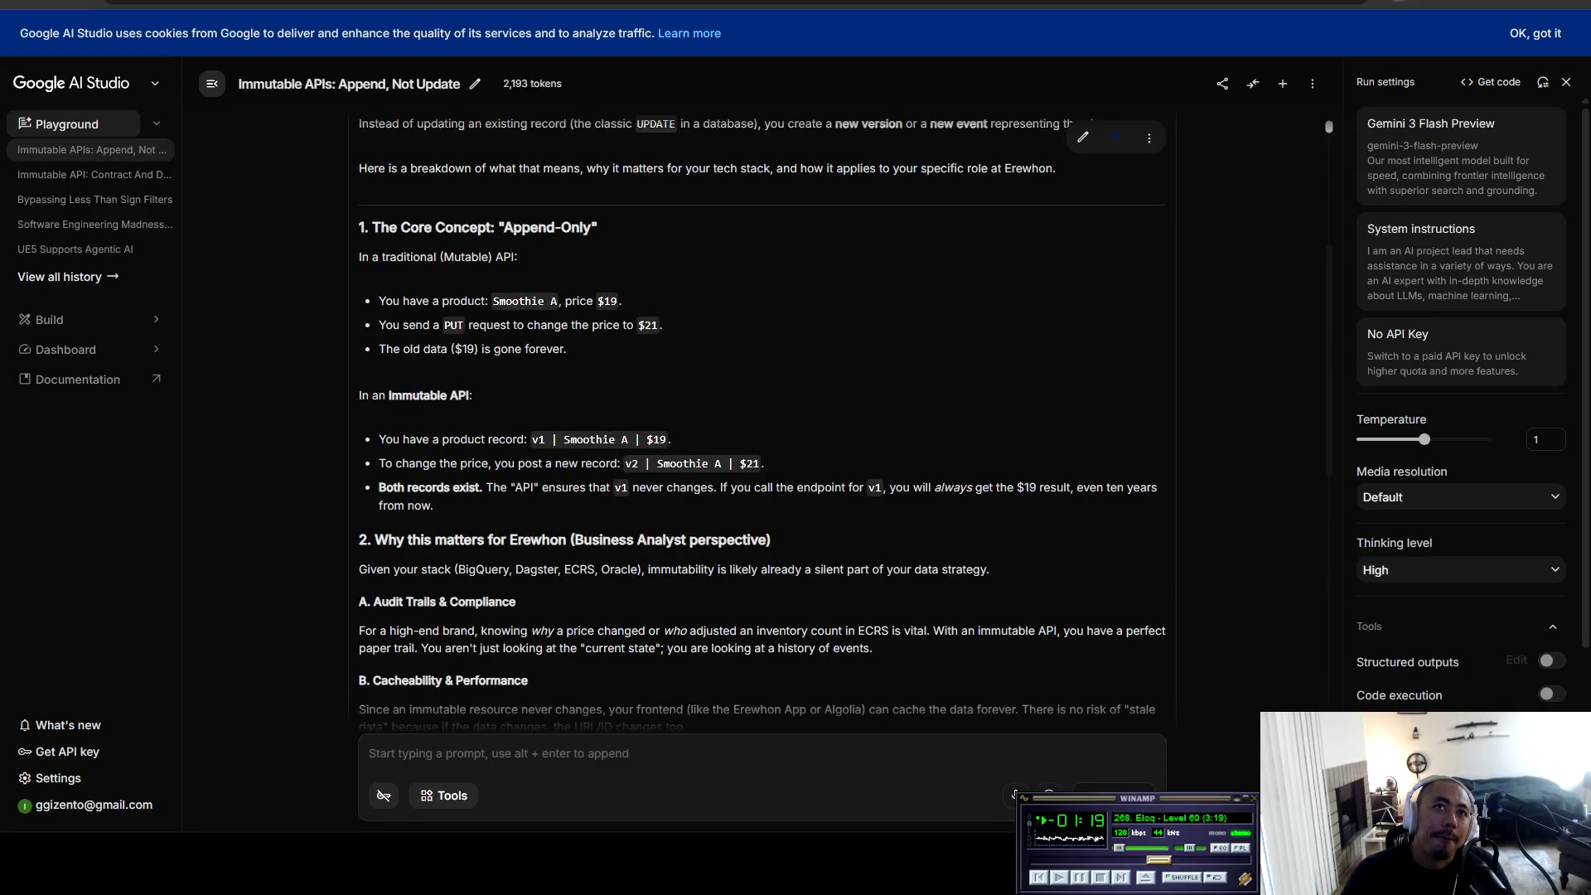
mouse_move(359, 124)
left_mouse_down()
mouse_move(395, 257)
mouse_move(517, 256)
mouse_move(393, 301)
mouse_move(604, 301)
mouse_move(410, 325)
mouse_move(634, 325)
mouse_move(410, 348)
mouse_move(567, 349)
left_mouse_up()
left_click(567, 349)
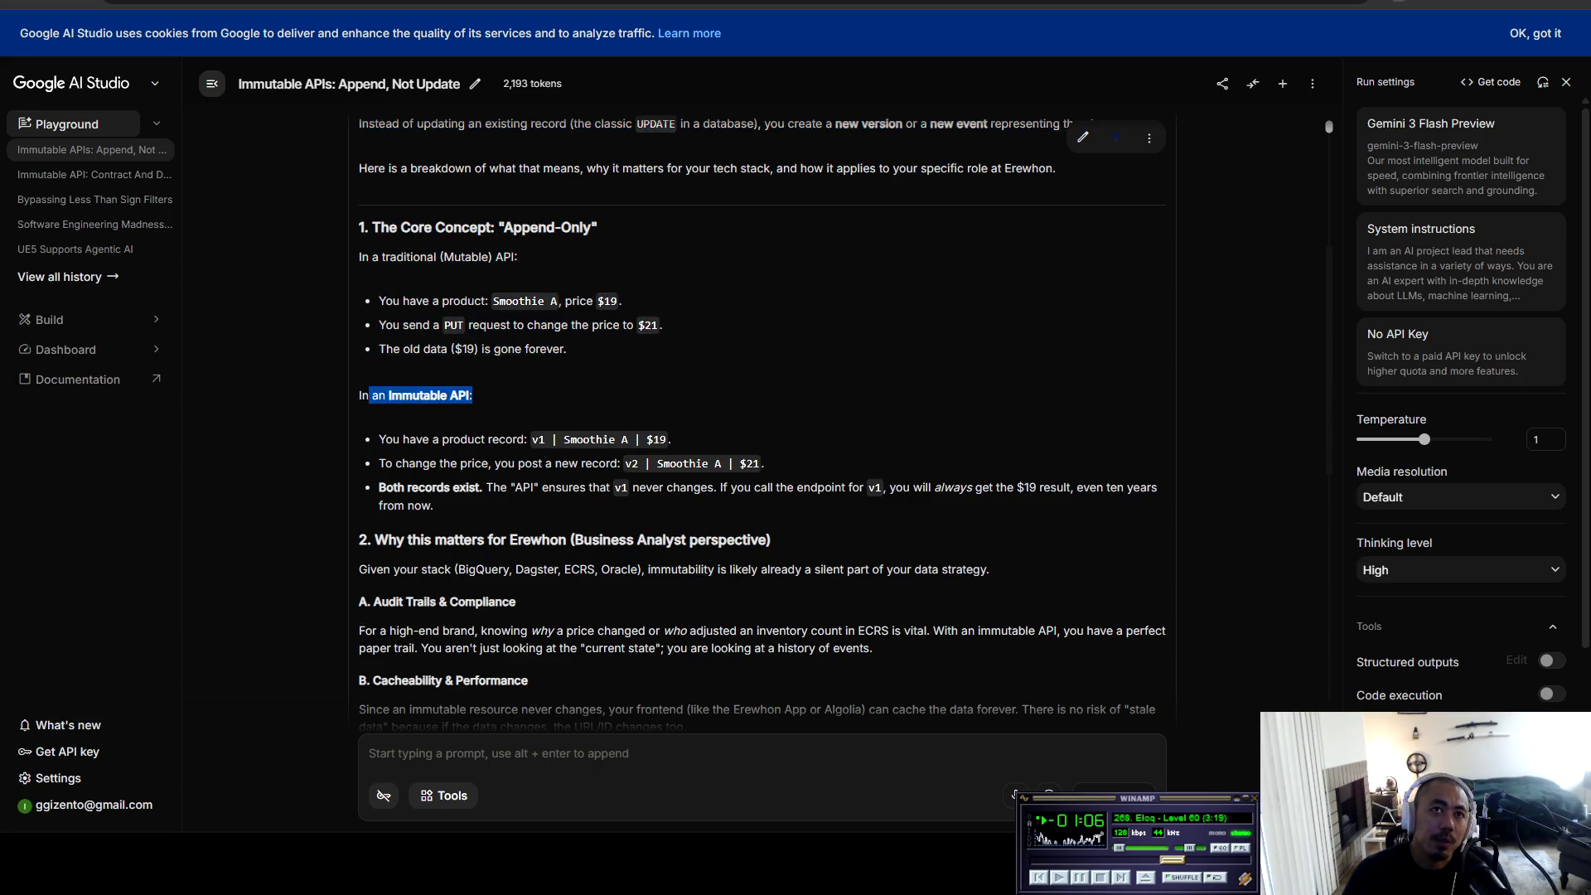
scroll(567, 364, "down", 2)
mouse_move(392, 274)
left_mouse_down()
mouse_move(671, 274)
mouse_move(401, 298)
mouse_move(760, 300)
mouse_move(395, 321)
mouse_move(1160, 322)
mouse_move(432, 339)
mouse_move(425, 374)
mouse_move(390, 374)
mouse_move(519, 374)
mouse_move(451, 404)
mouse_move(366, 403)
mouse_move(987, 403)
mouse_move(502, 436)
mouse_move(366, 465)
mouse_move(1101, 465)
mouse_move(425, 482)
mouse_move(713, 482)
mouse_move(529, 515)
mouse_move(870, 482)
left_mouse_up()
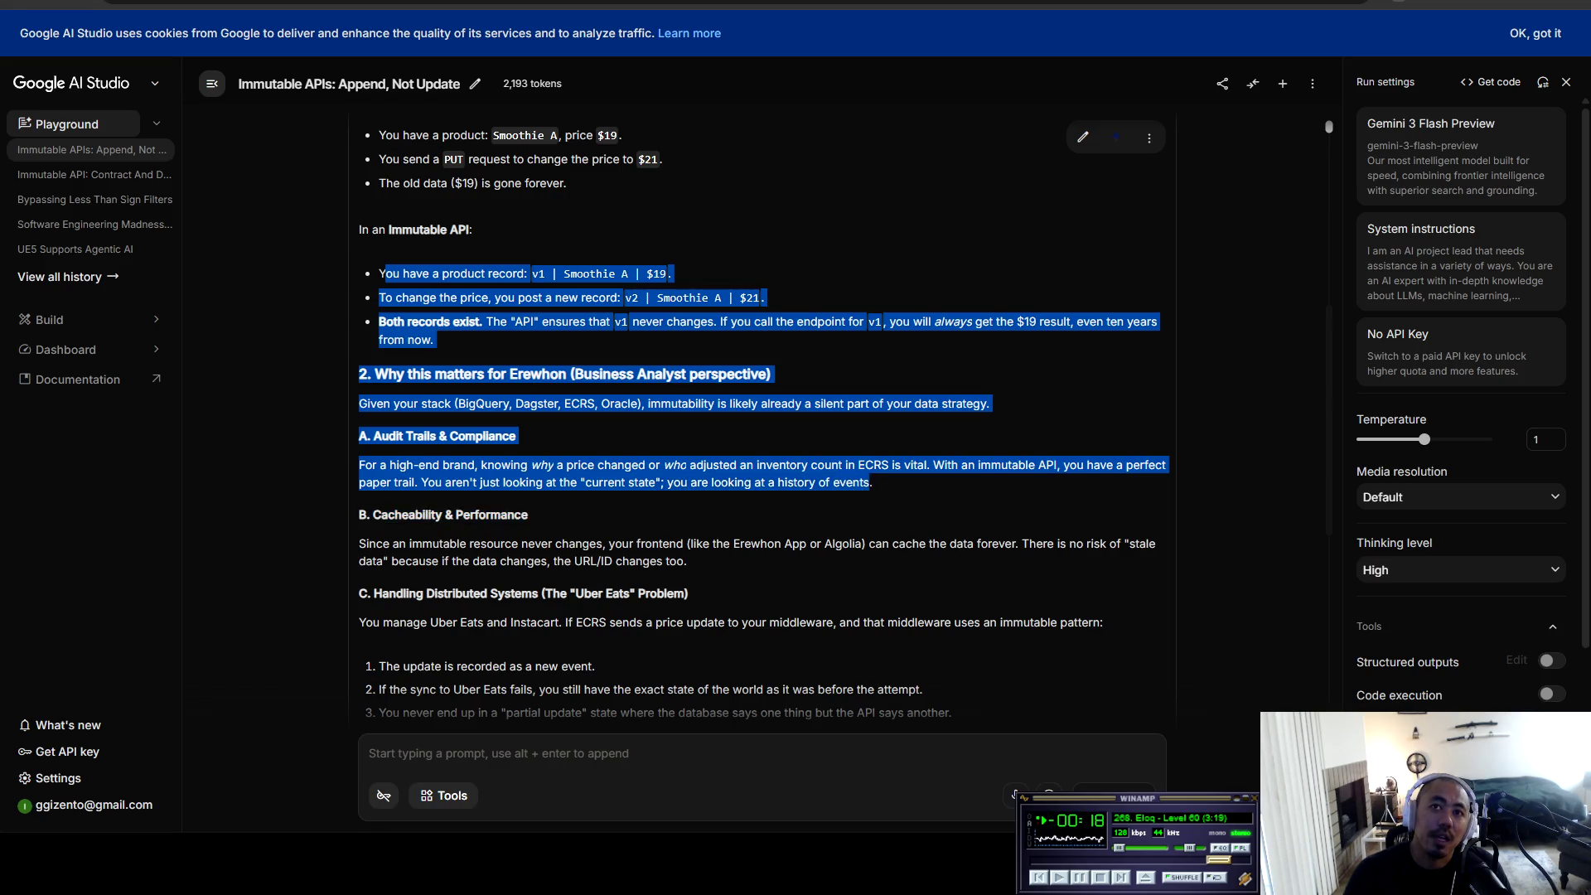
left_click(872, 482)
scroll(872, 482, "down", 3)
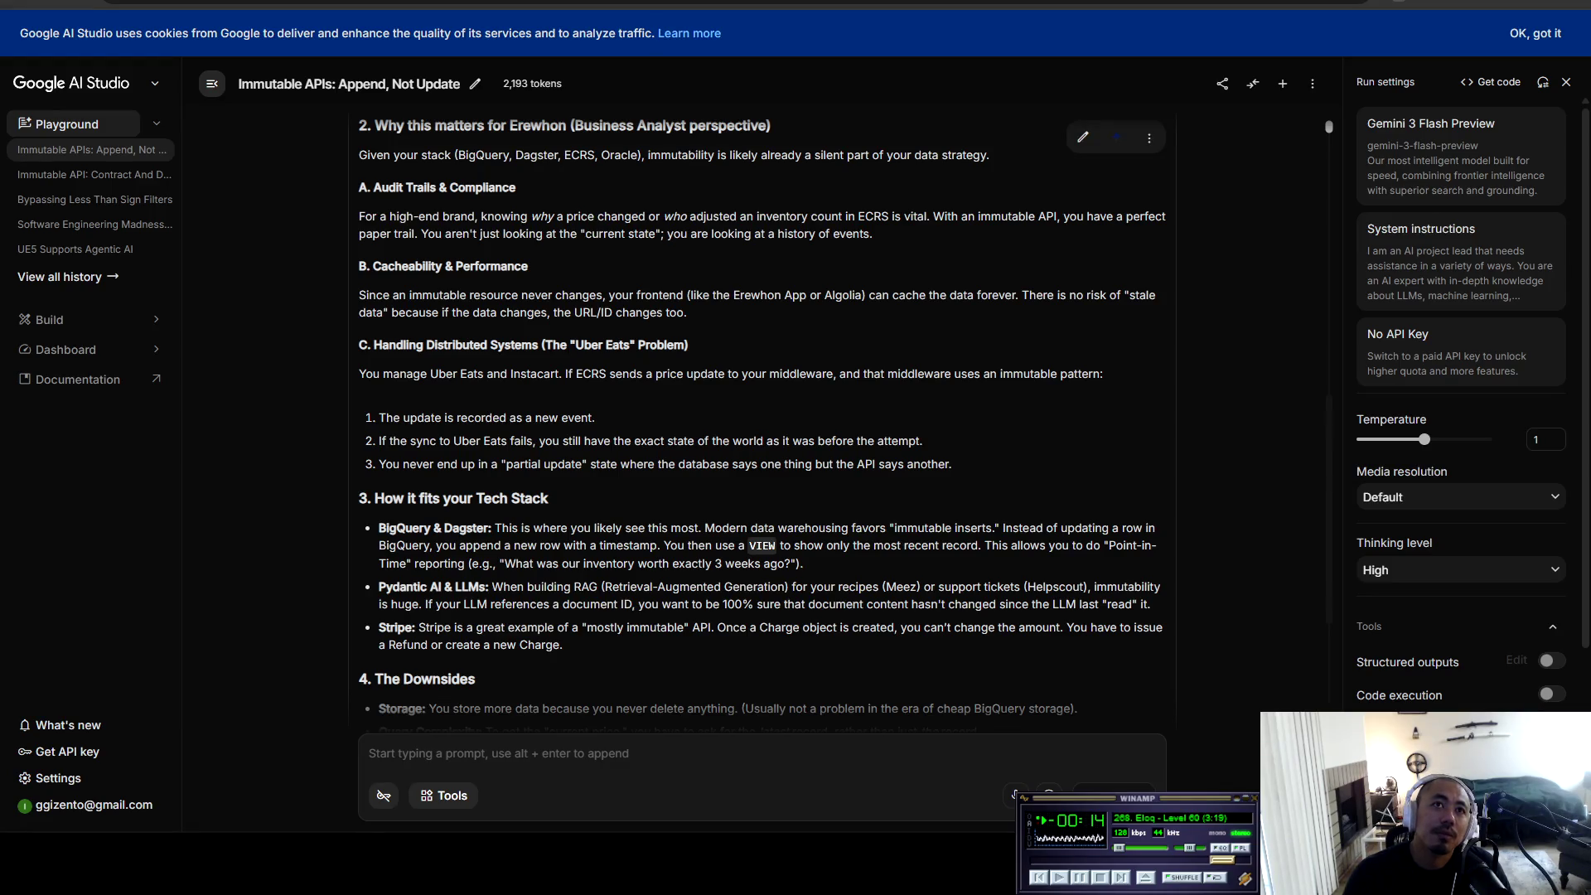
Step: Read the 'Why this matters for Erewhon', tech stack and downsides sections of the answer
mouse_move(359, 125)
left_mouse_down()
mouse_move(437, 295)
mouse_move(1156, 295)
mouse_move(388, 345)
mouse_move(420, 312)
mouse_move(629, 312)
mouse_move(691, 344)
mouse_move(358, 344)
mouse_move(379, 374)
mouse_move(1103, 374)
mouse_move(1152, 604)
mouse_move(596, 417)
mouse_move(393, 418)
mouse_move(596, 419)
mouse_move(437, 441)
mouse_move(922, 440)
left_mouse_up()
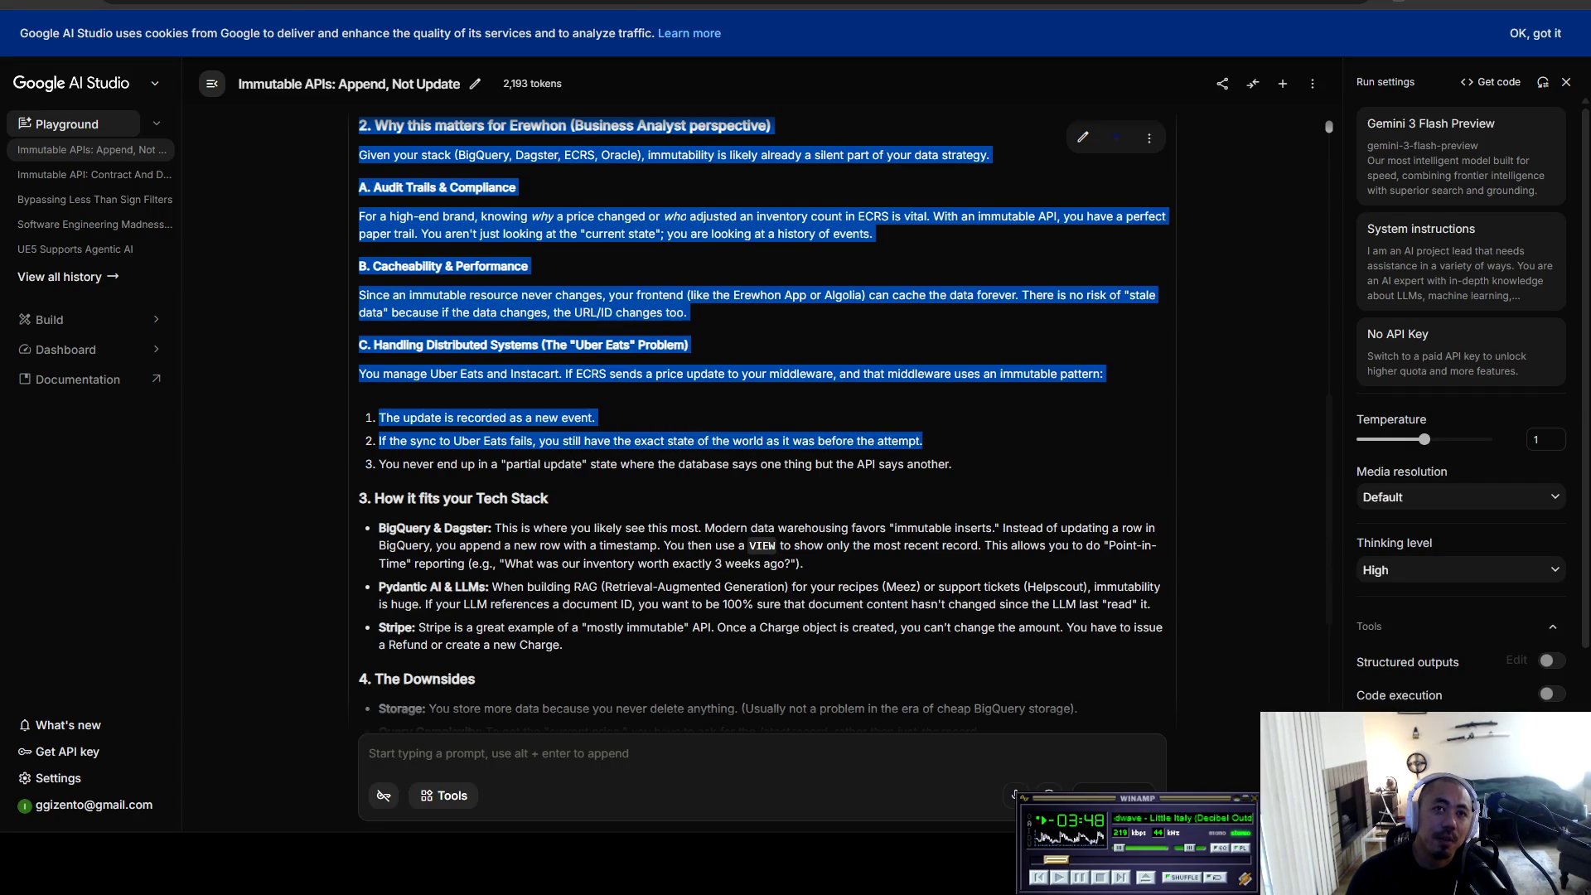
left_click(922, 441)
scroll(922, 441, "down", 2)
left_click_drag(378, 298, 952, 298)
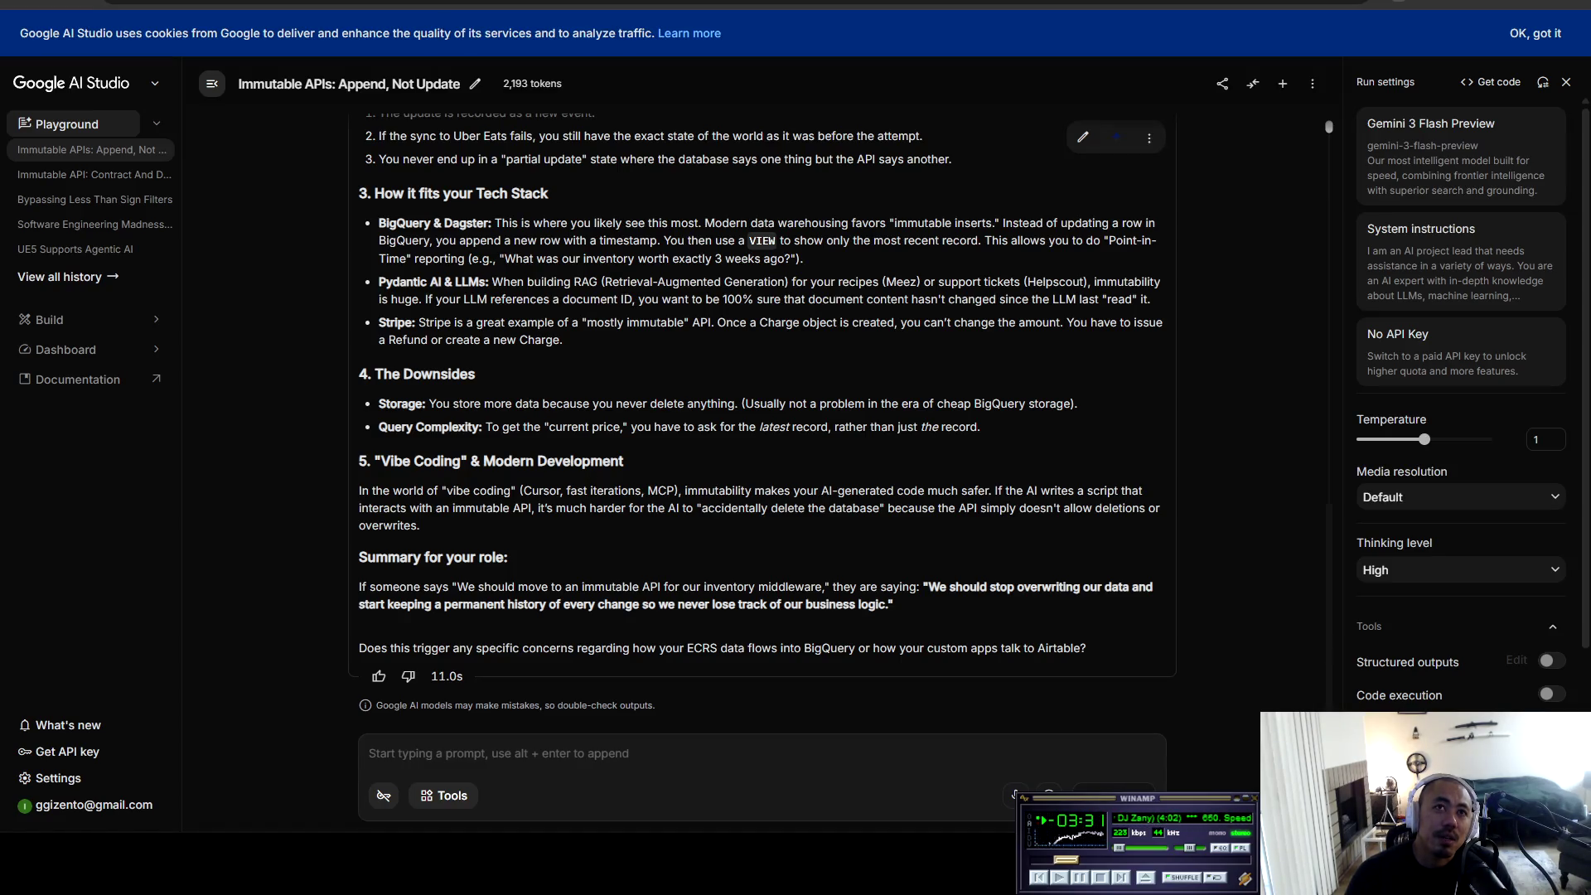
key("ctrl+a")
scroll(1015, 794, "down", 15)
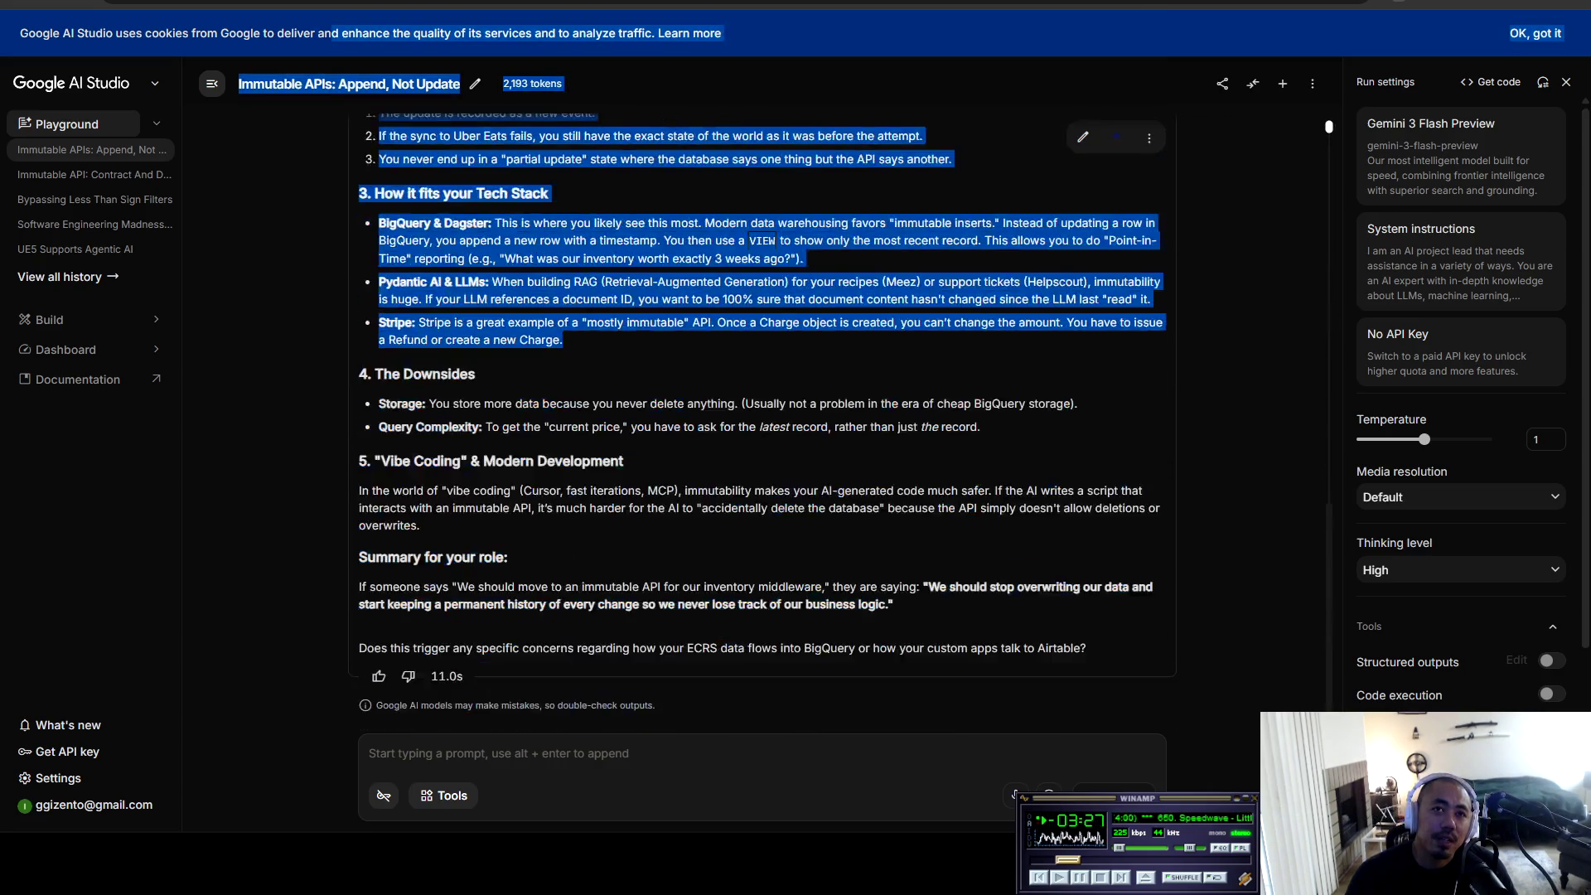
left_click(1015, 794)
mouse_move(1015, 794)
left_mouse_down()
mouse_move(563, 490)
mouse_move(764, 426)
left_mouse_up()
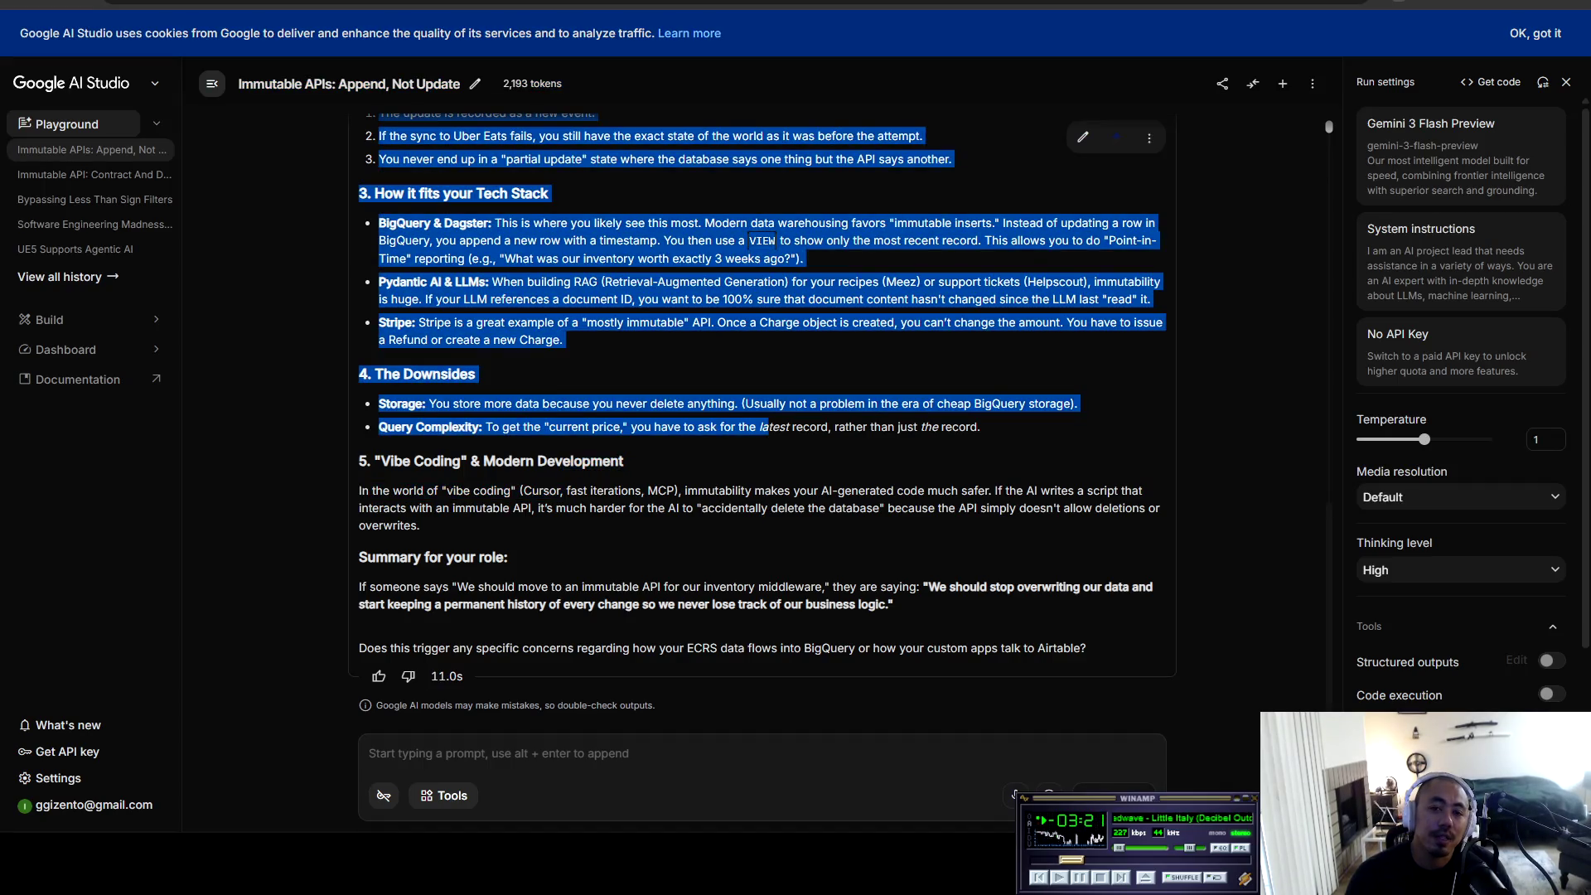
left_click(764, 426)
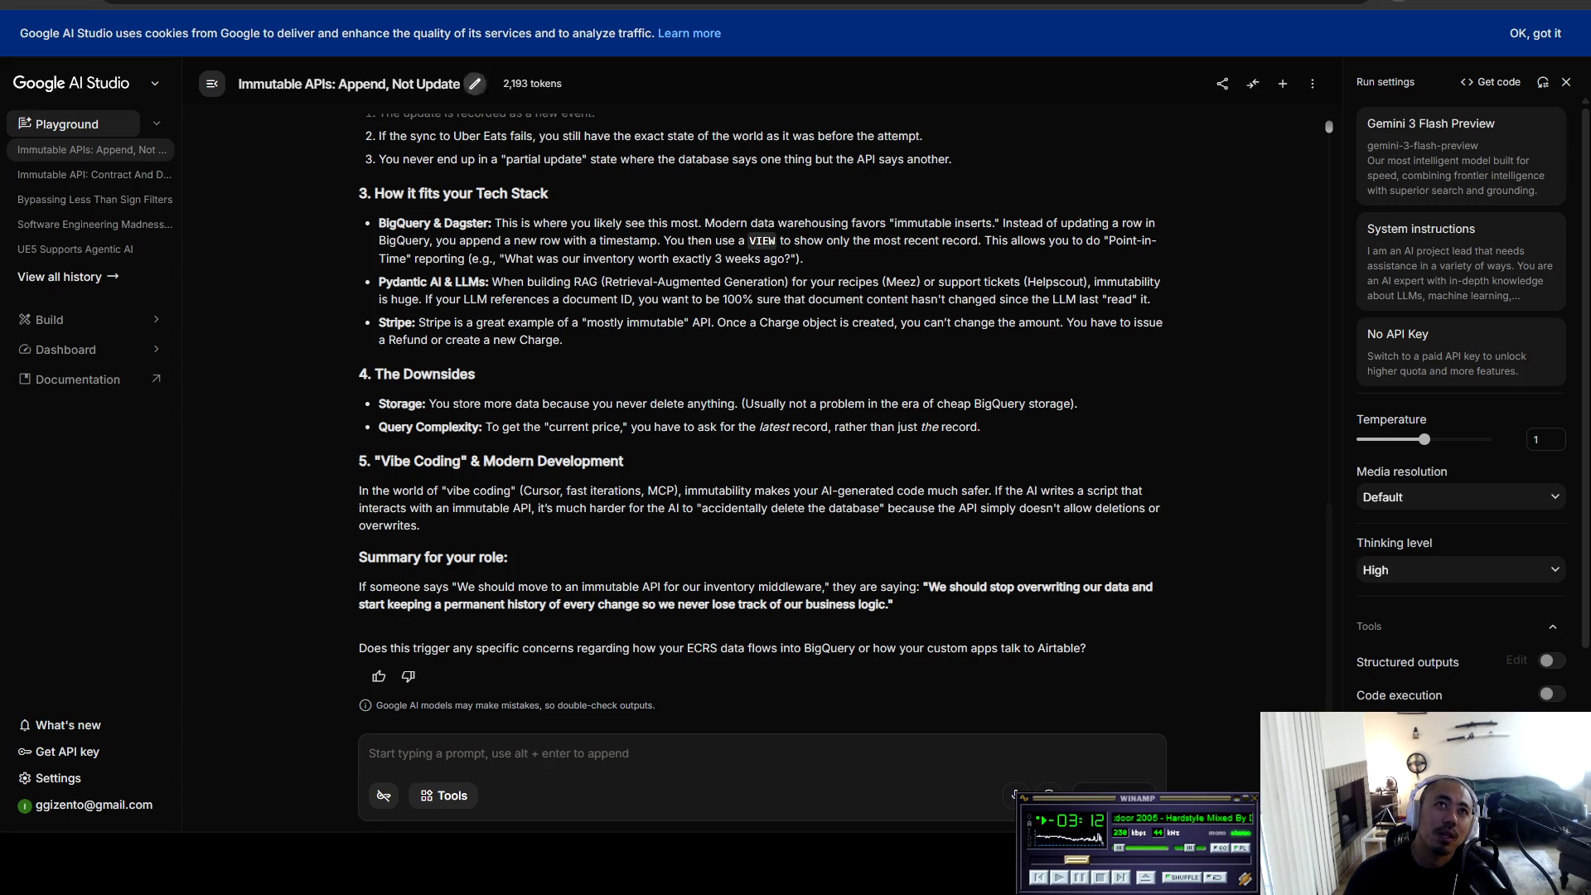
Step: Begin a follow-up asking whether a new Redis key of front-end API data means creating something new
key("ctrl+Tab")
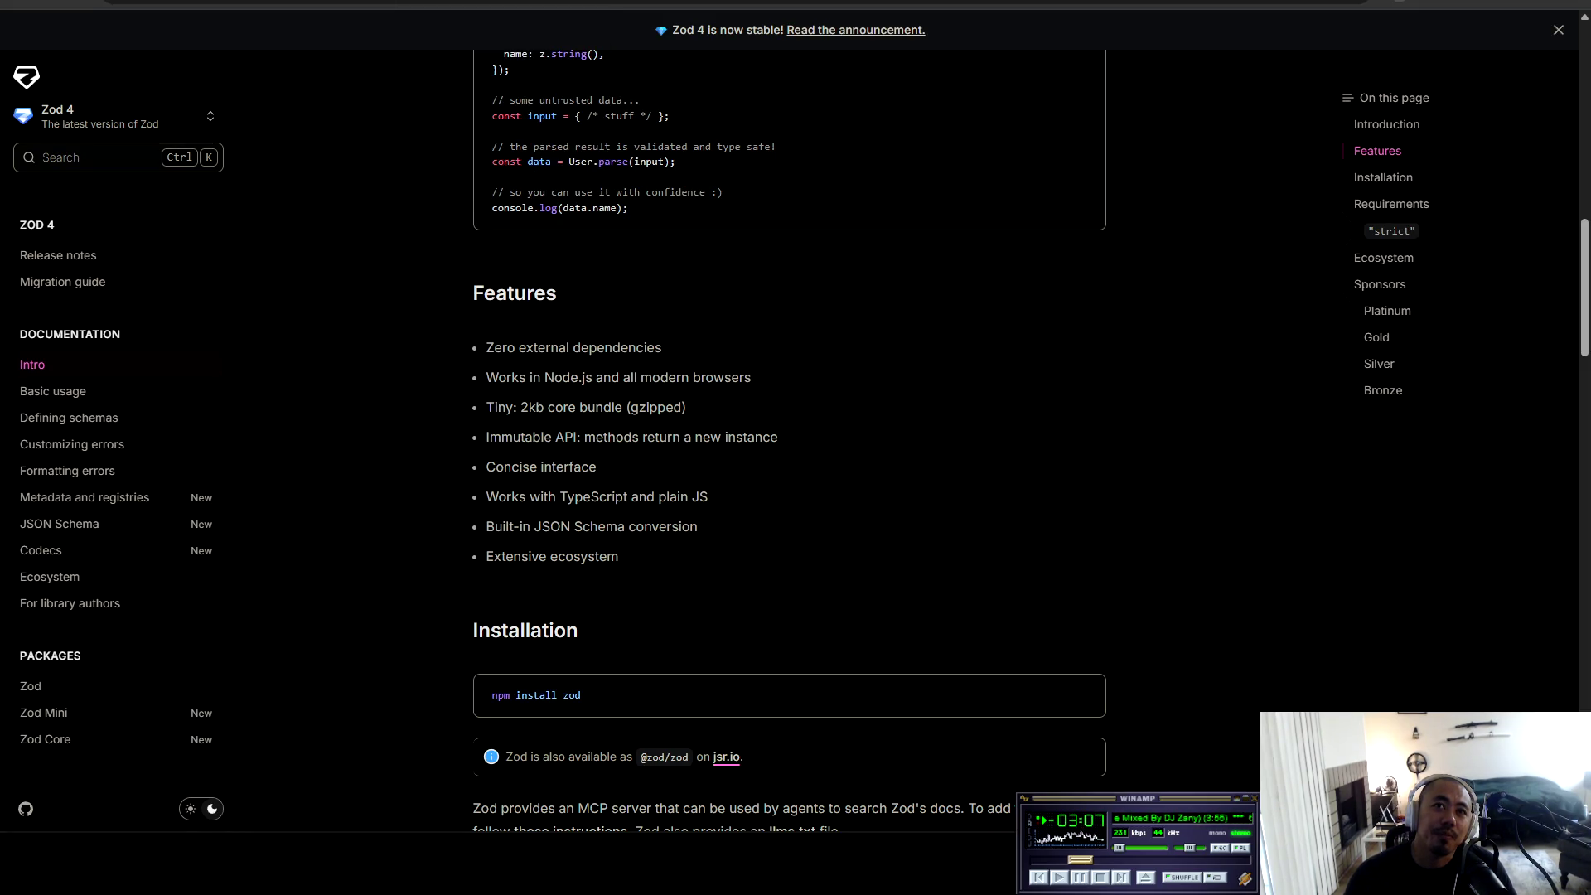
key("ctrl+Tab")
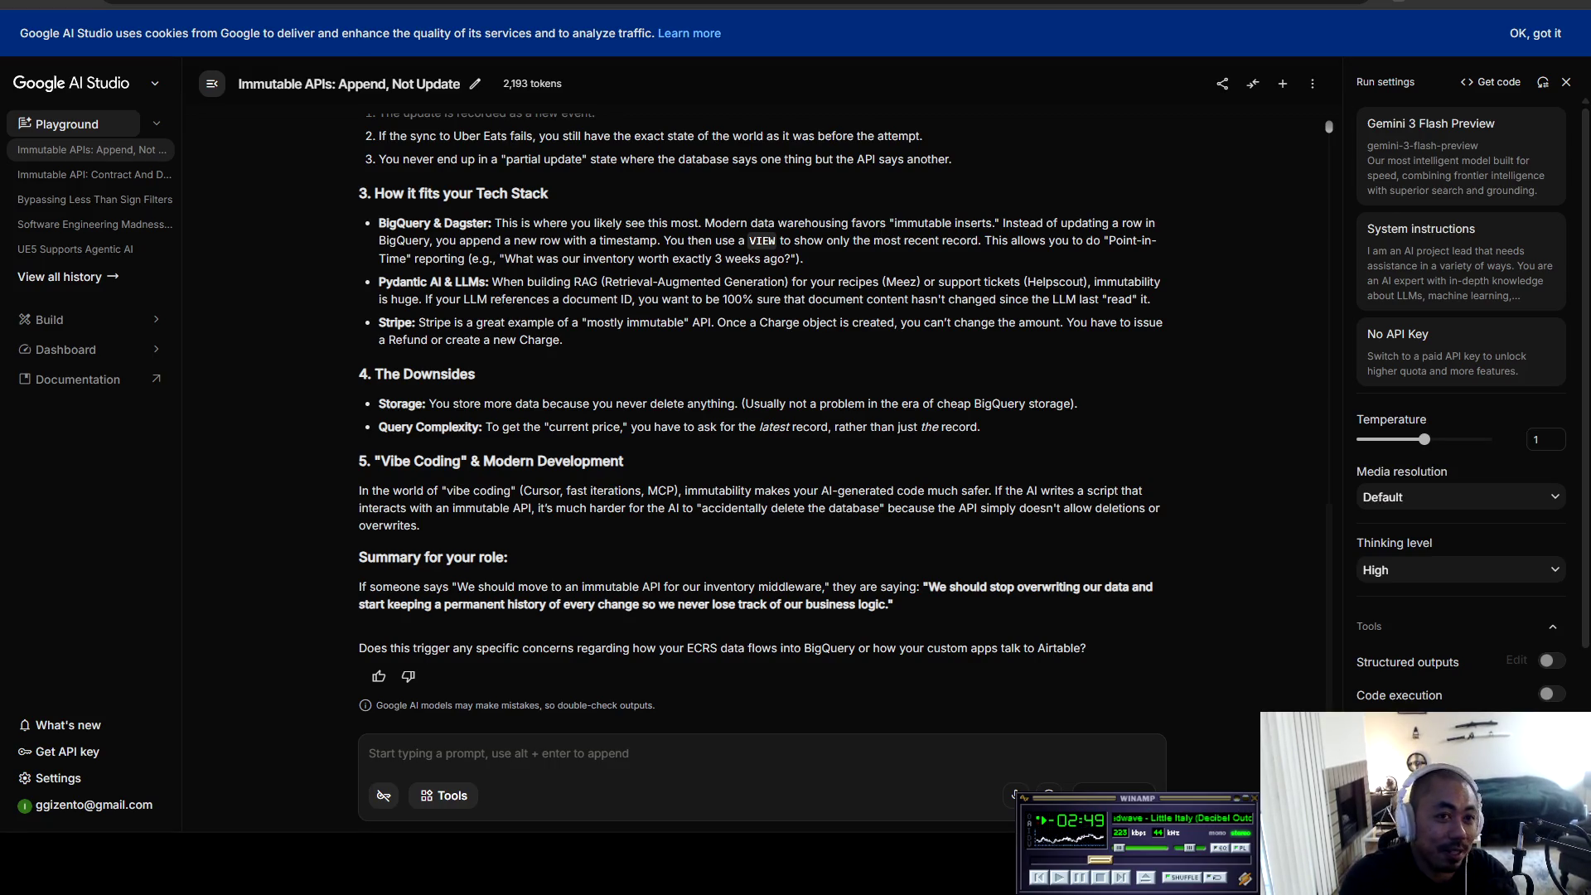
type("Ok,so ")
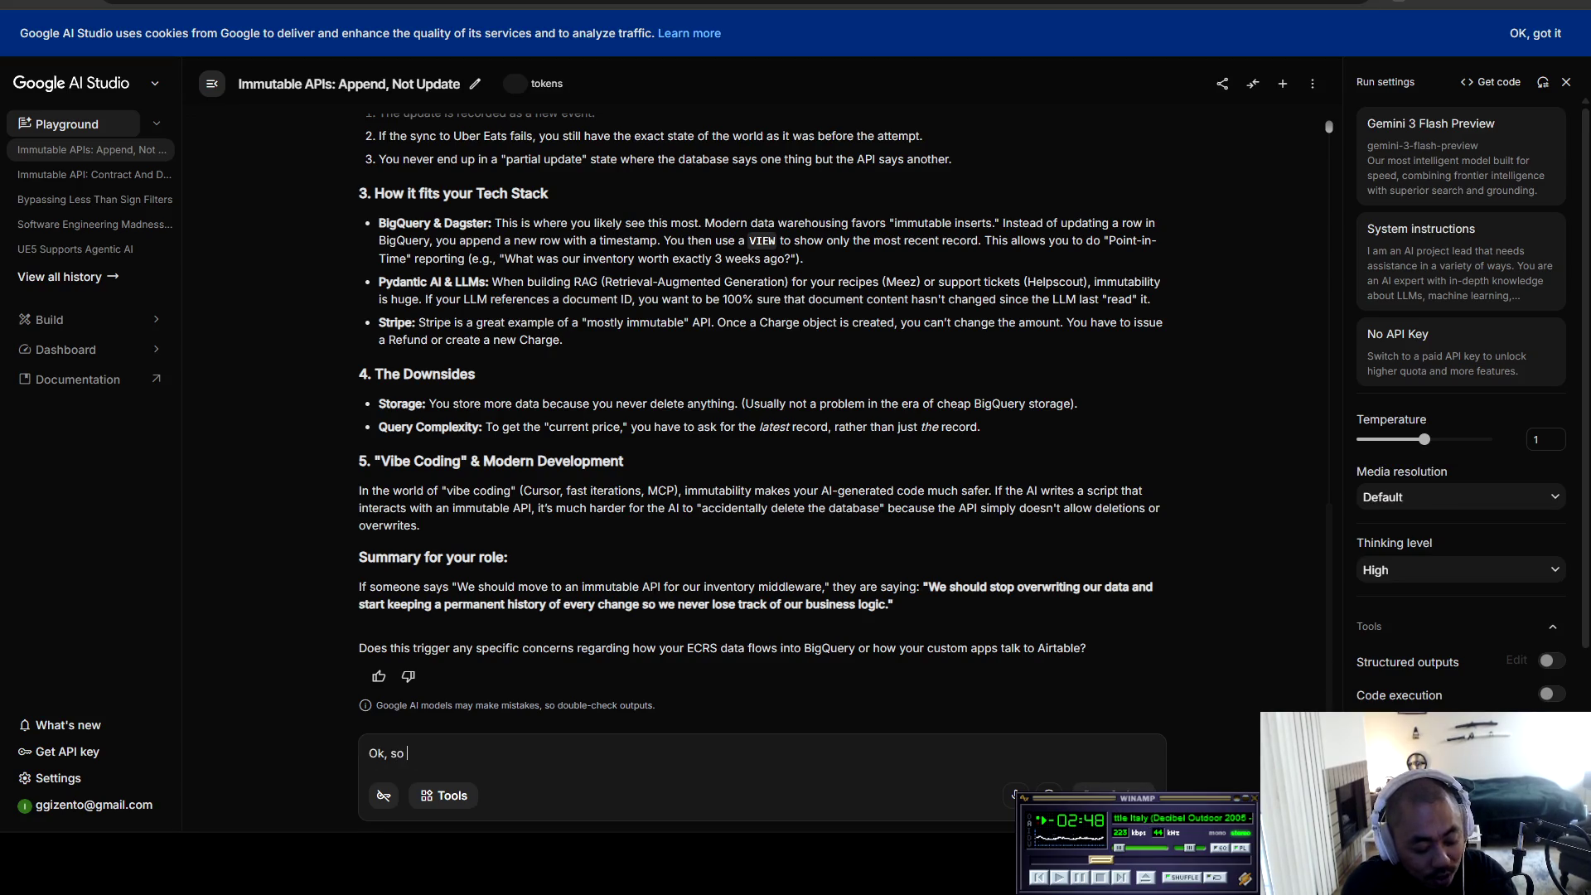
type("ng this co")
type("tyha")
type("hat mnea")
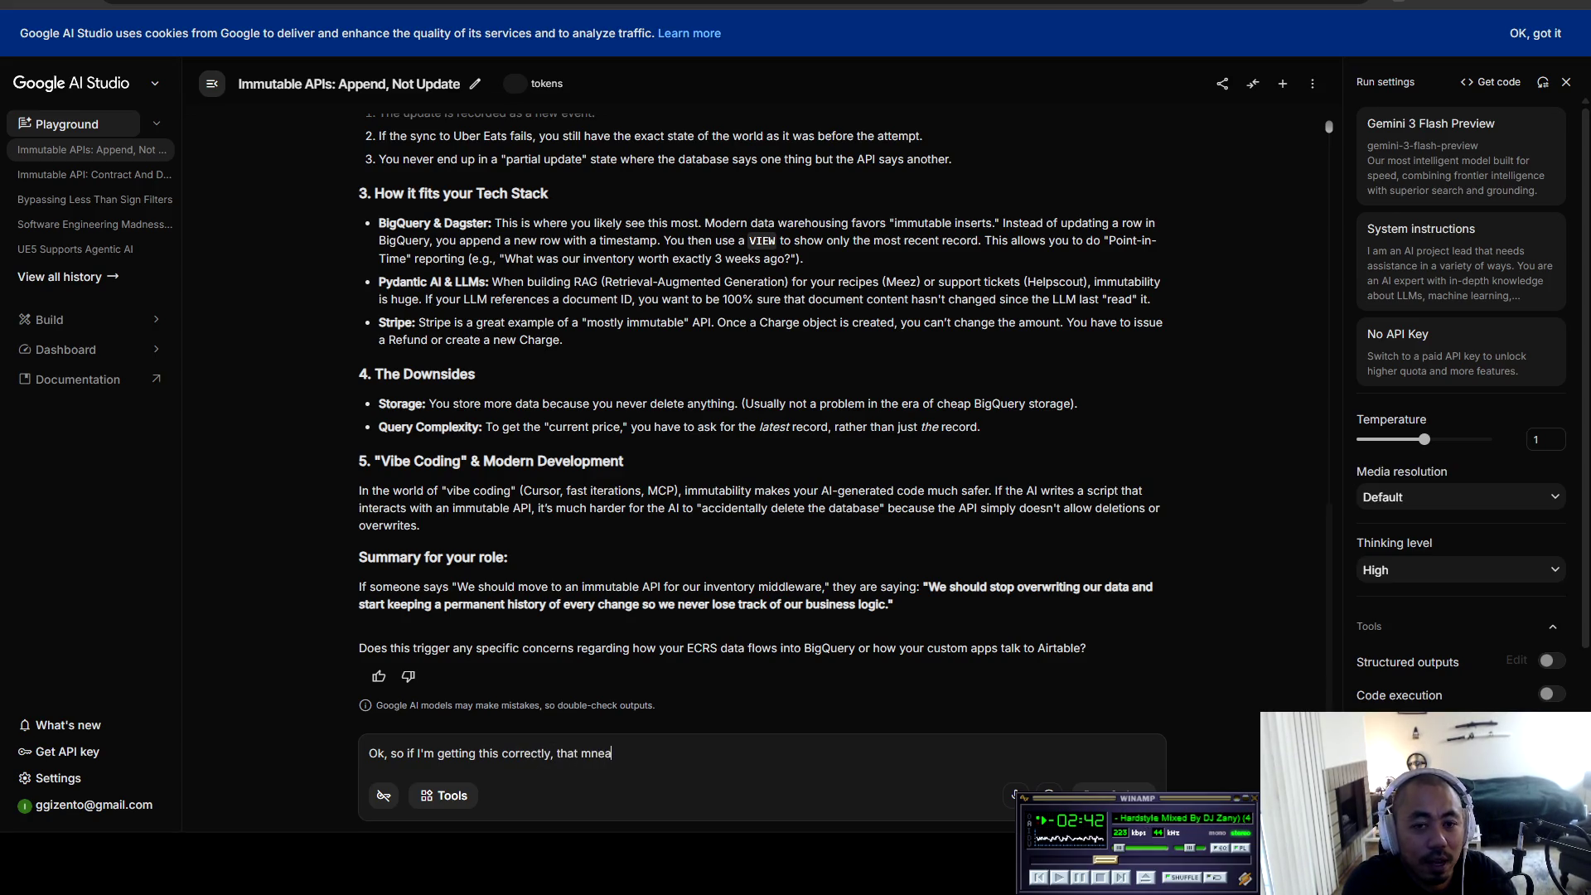
key("BackSpace")
key("BackSpace")
key("BackSpace")
type("eans that if I")
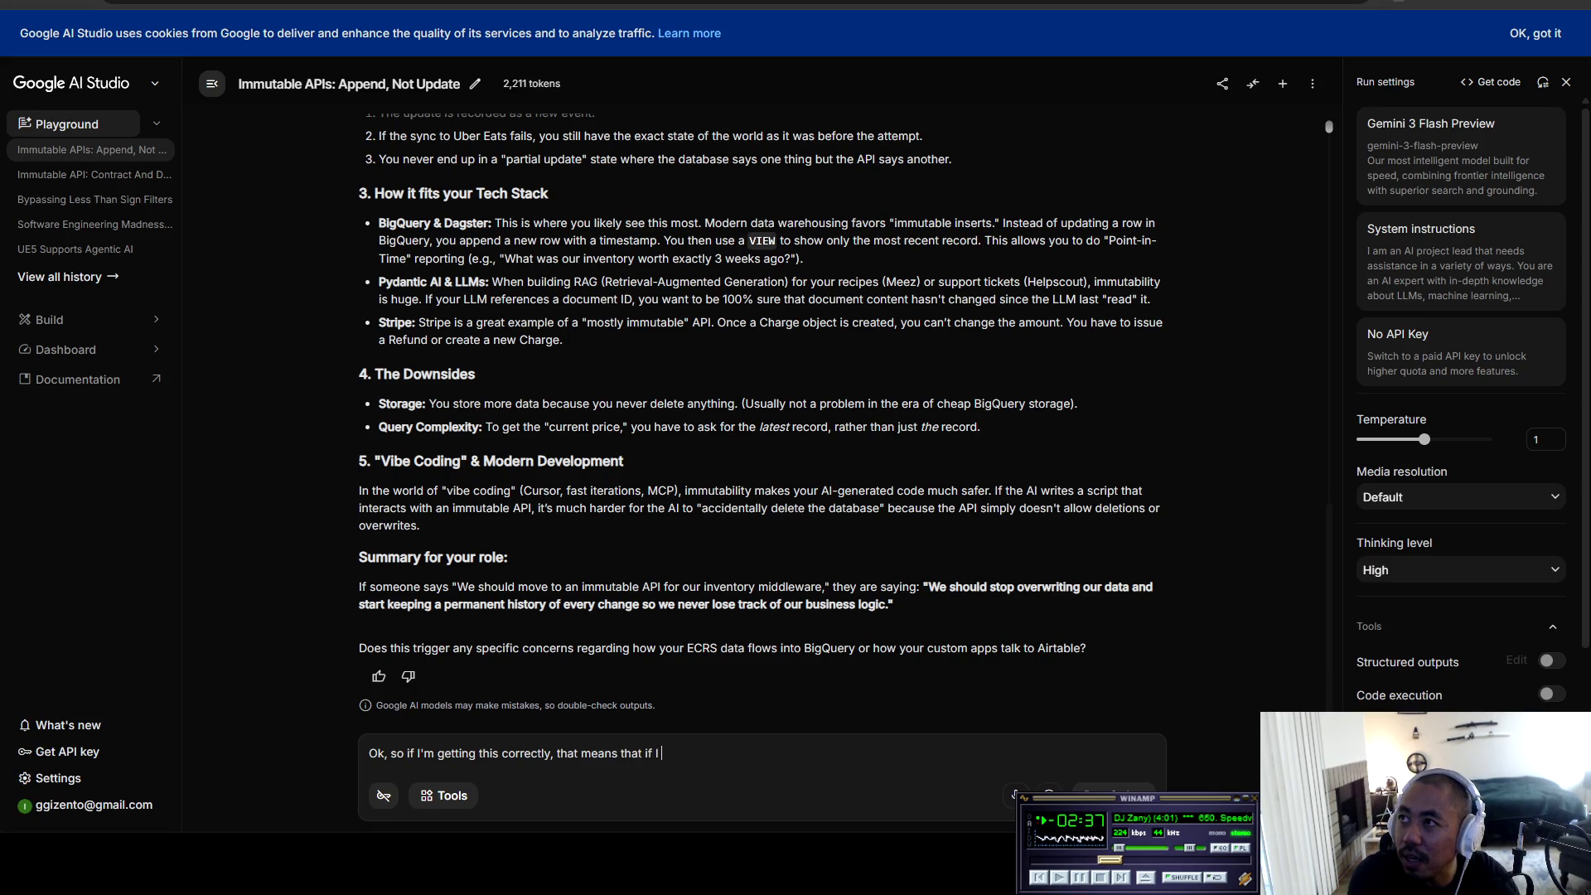
type("create a new")
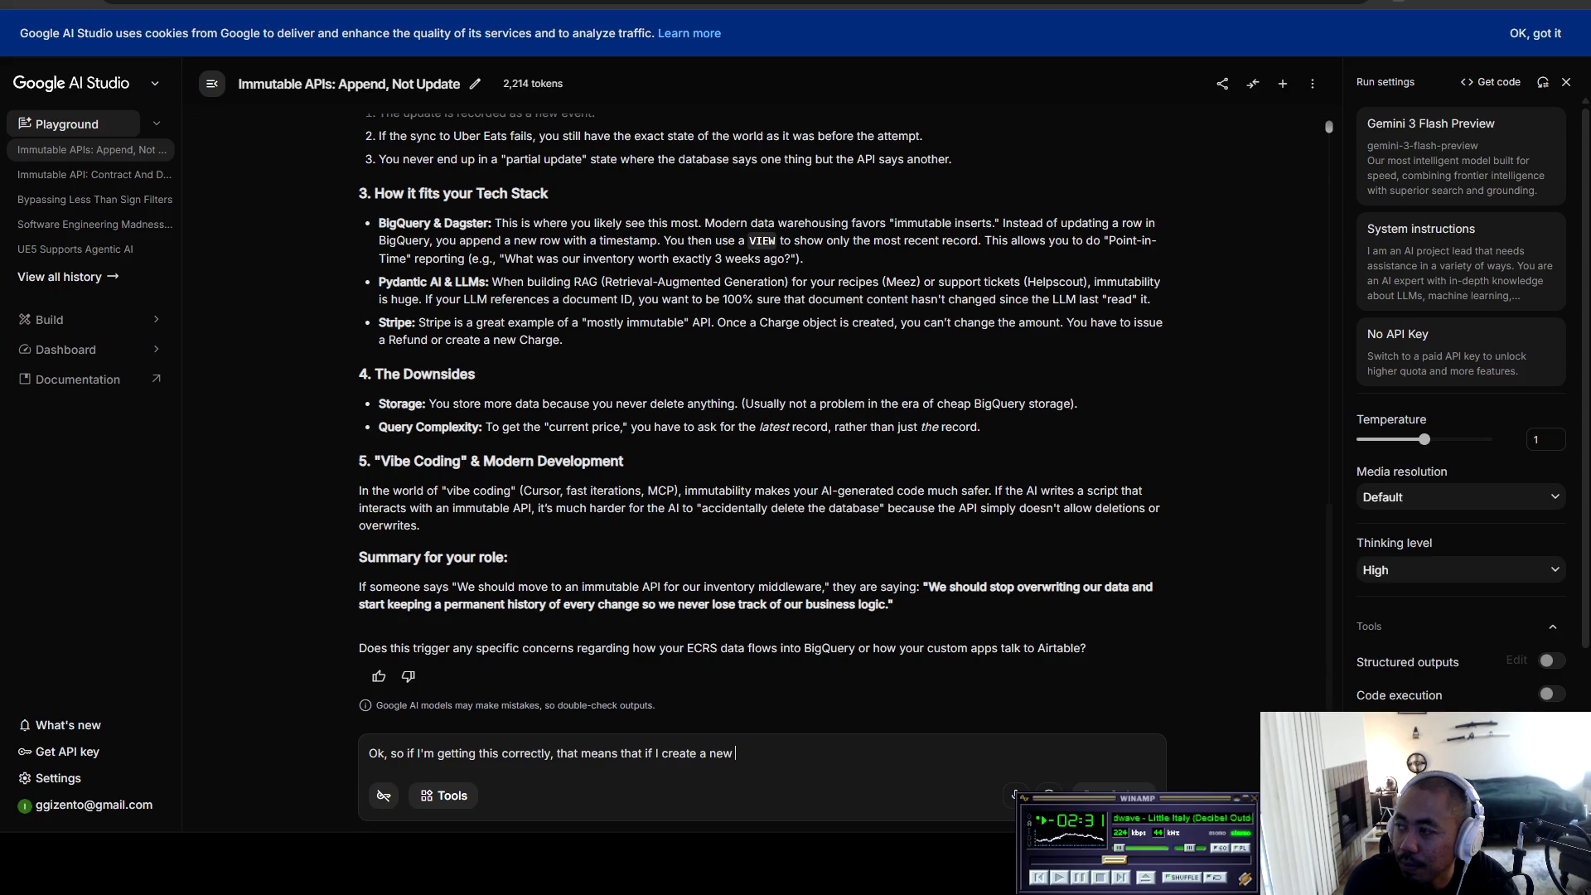
type("red")
type("is kje")
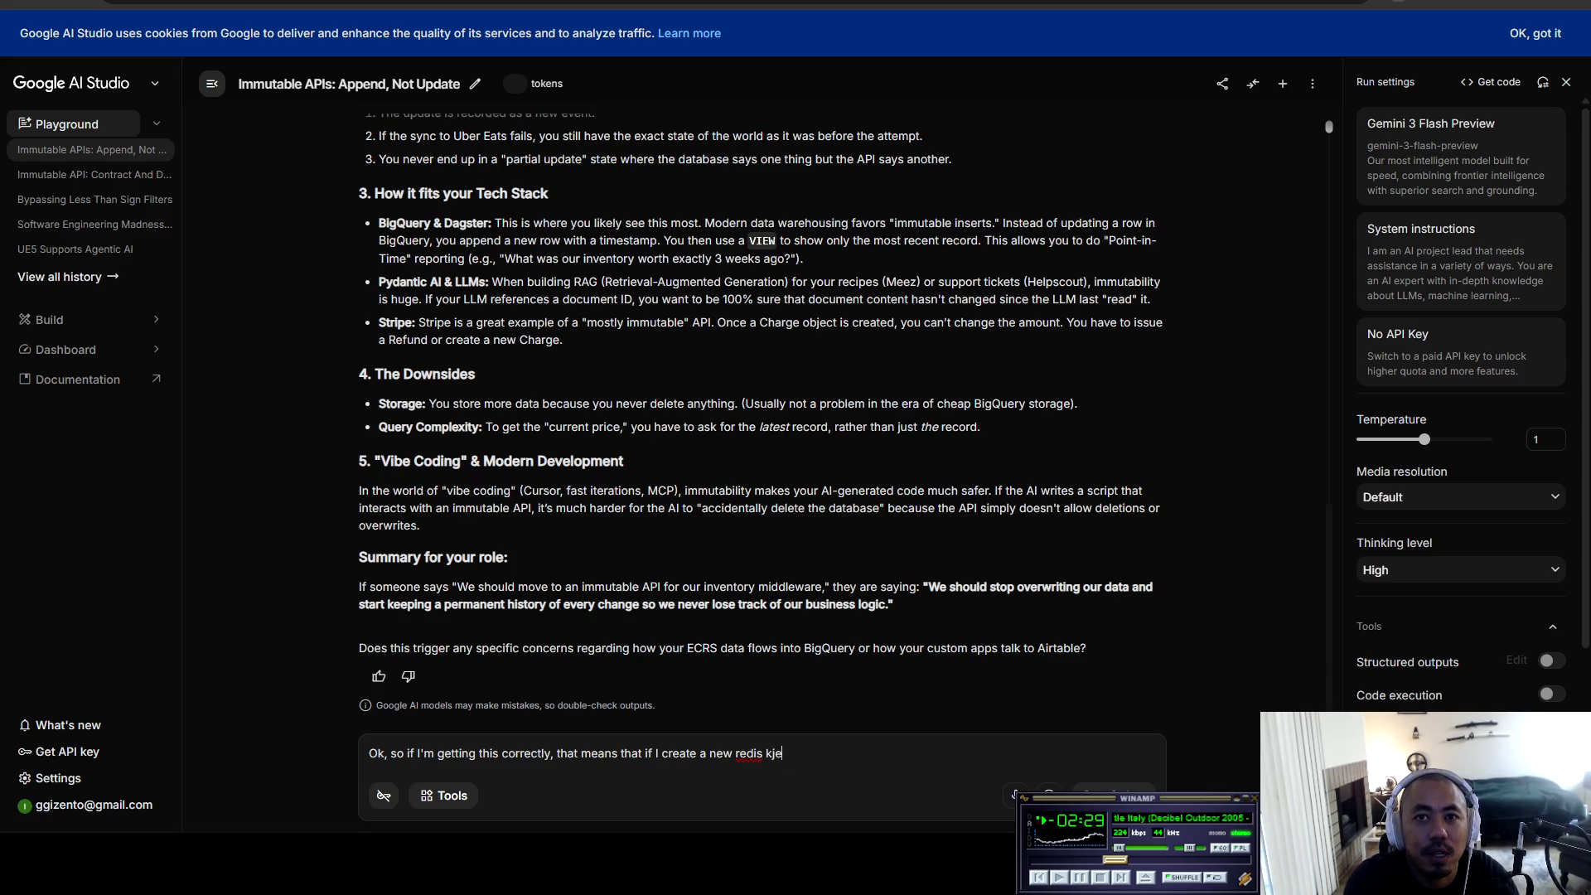
key("BackSpace")
key("BackSpace")
type("ey of api informa")
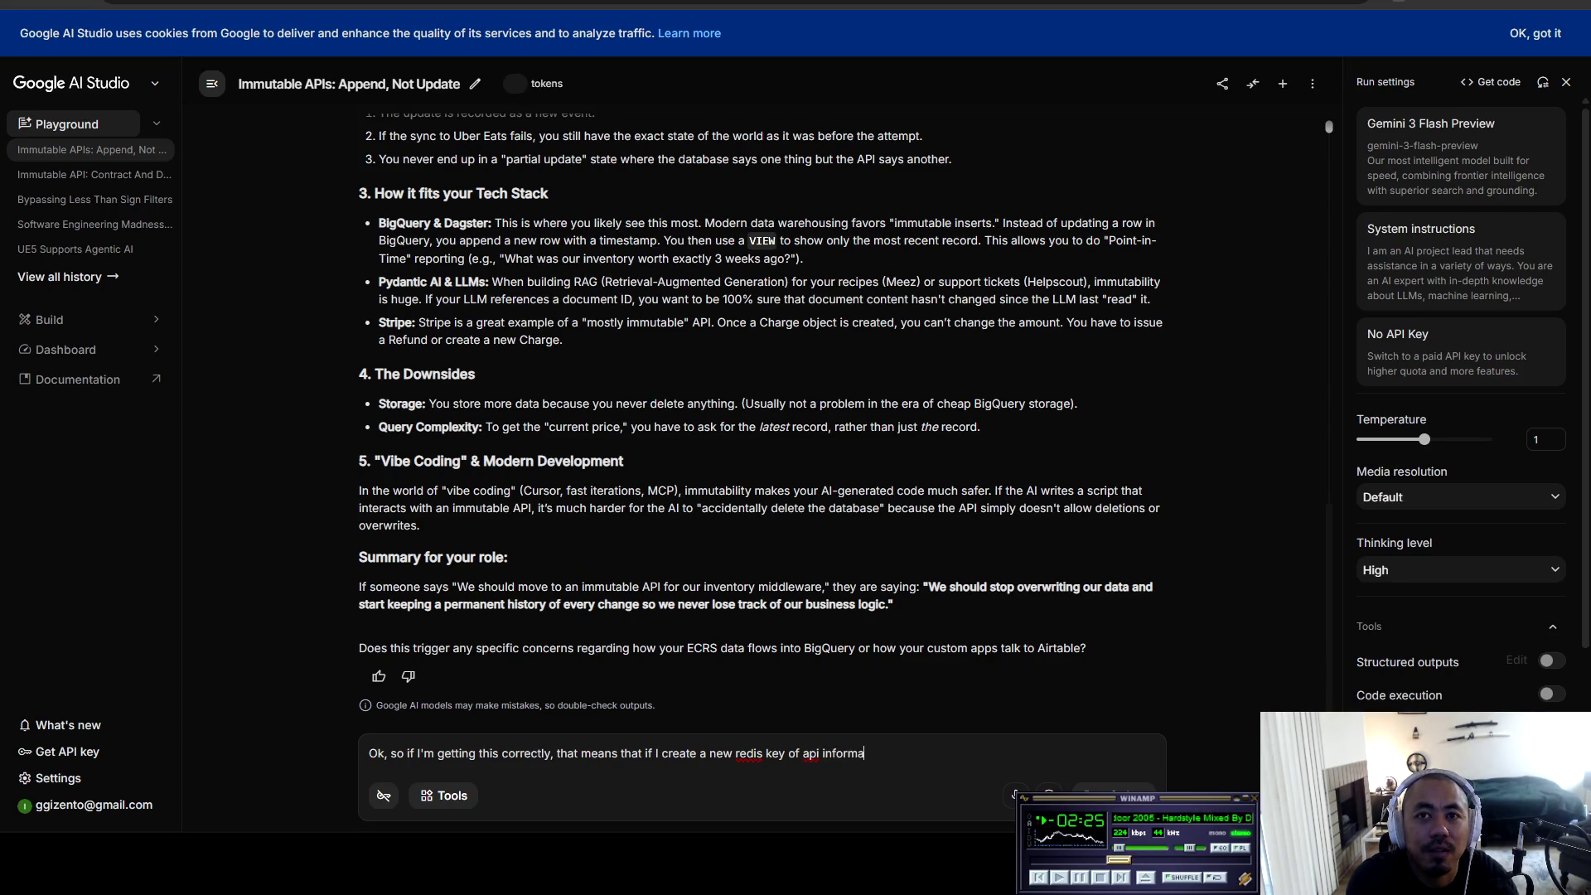
type(" that I want to the")
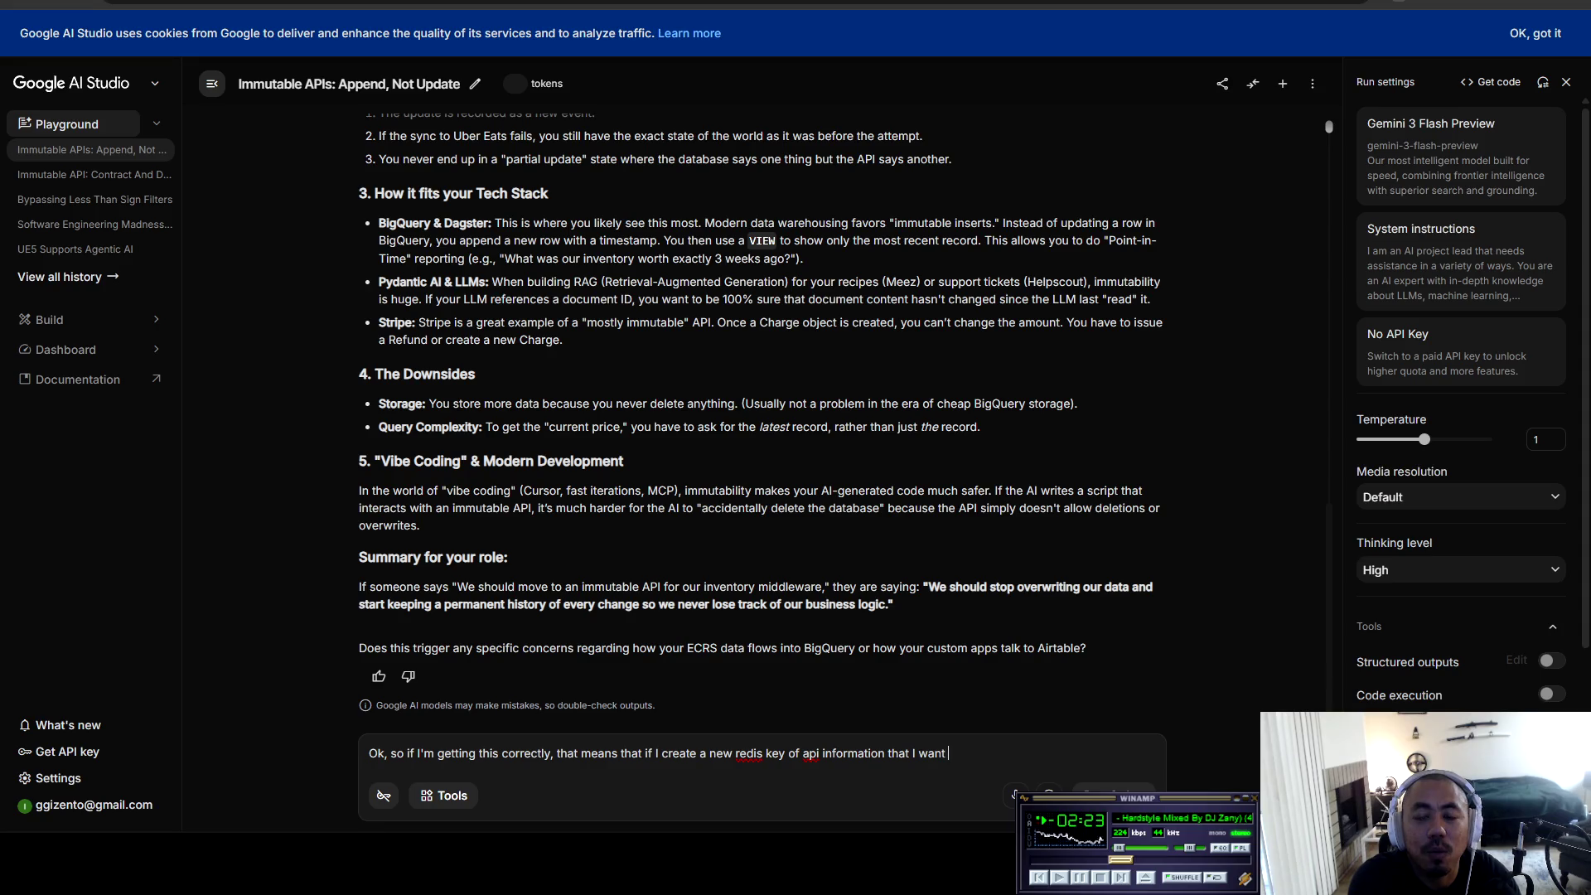
type(" front end, that means I s")
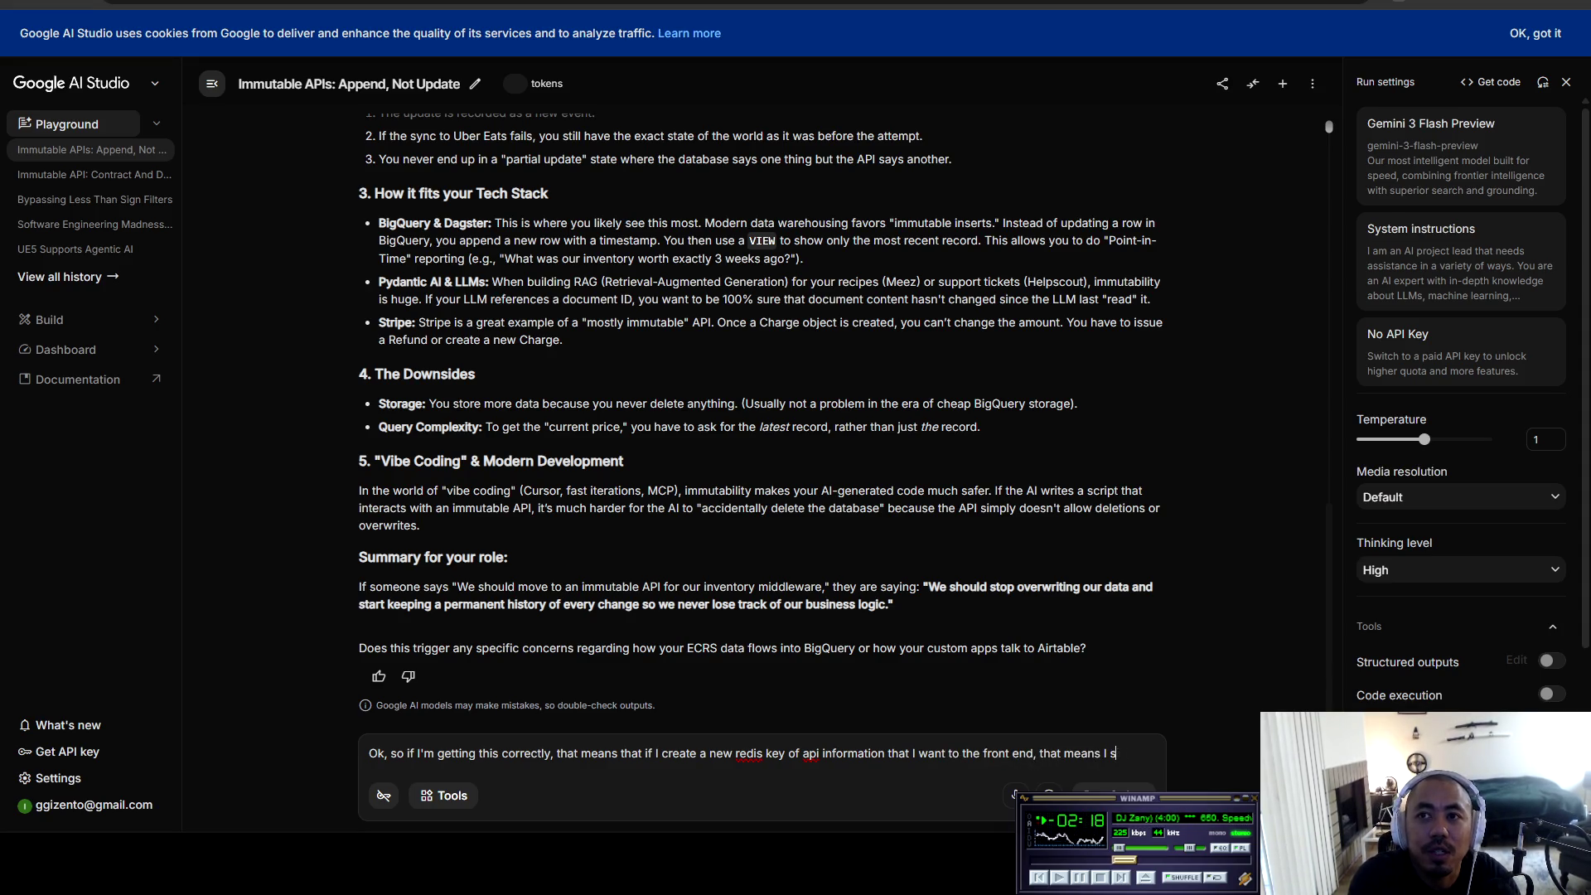
type("hould probably c")
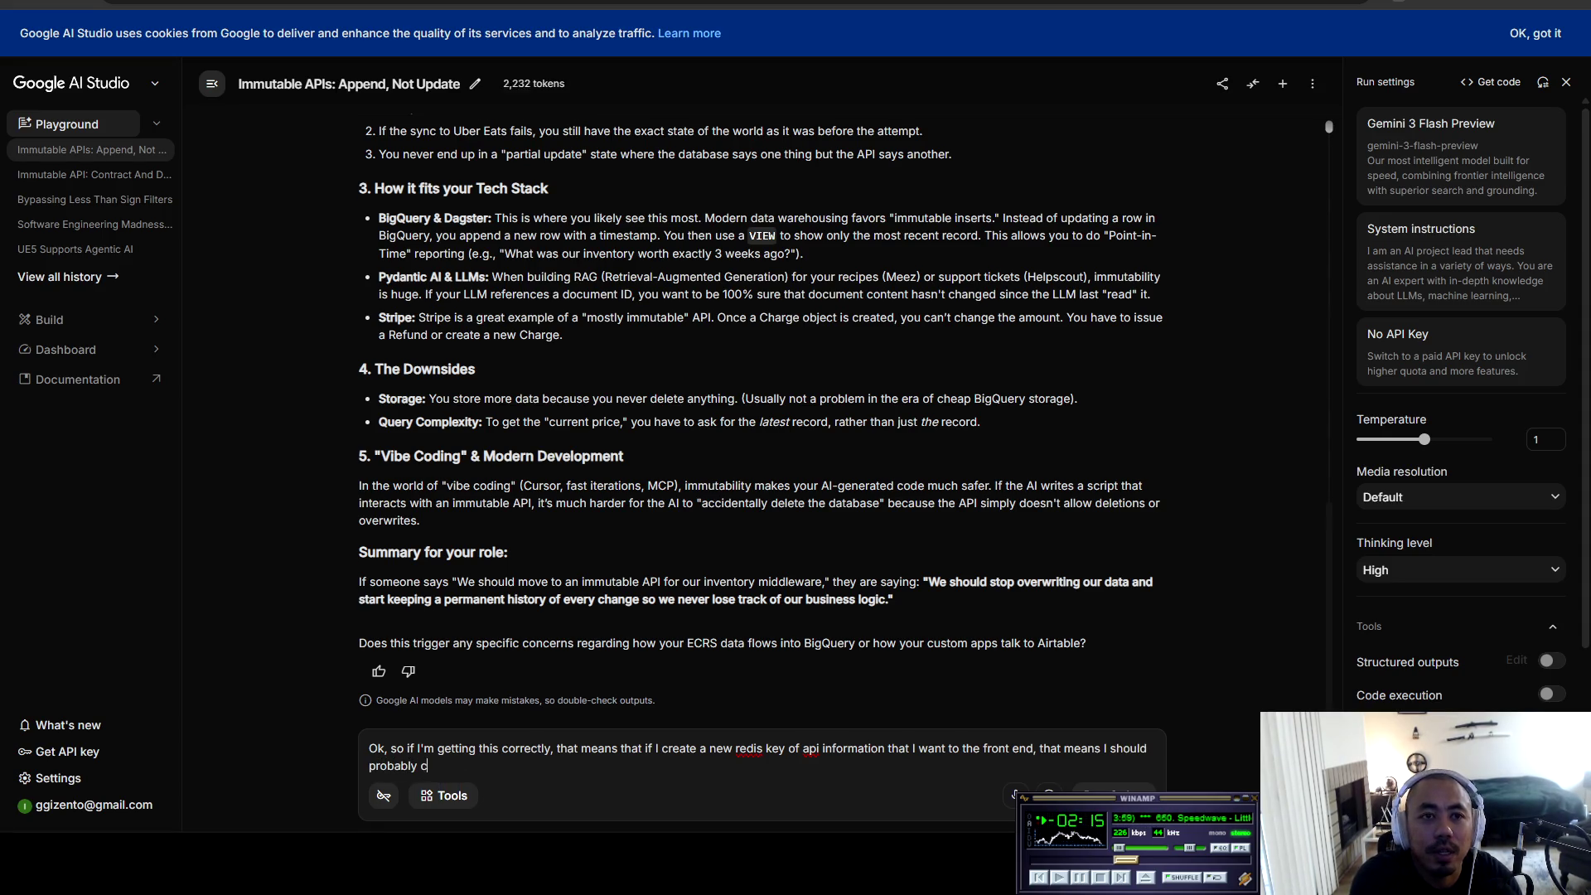
type("reateew apui")
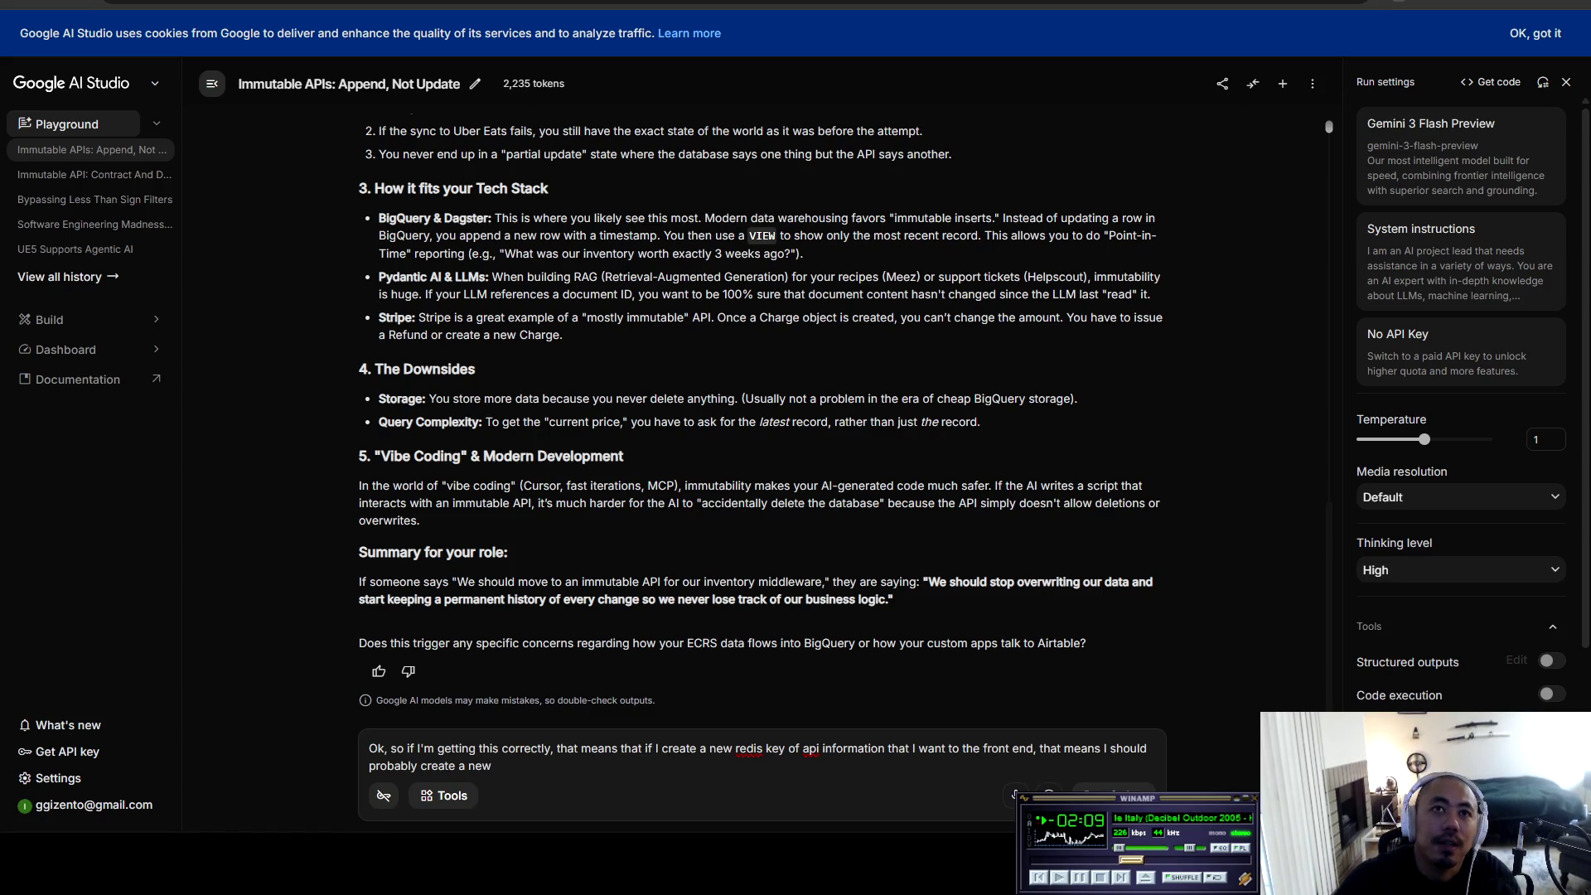
scroll(762, 415, "up", 5)
Step: Finish and send the question on API versions keeping immutable v1 data for the internal company dashboard
scroll(763, 415, "up", 5)
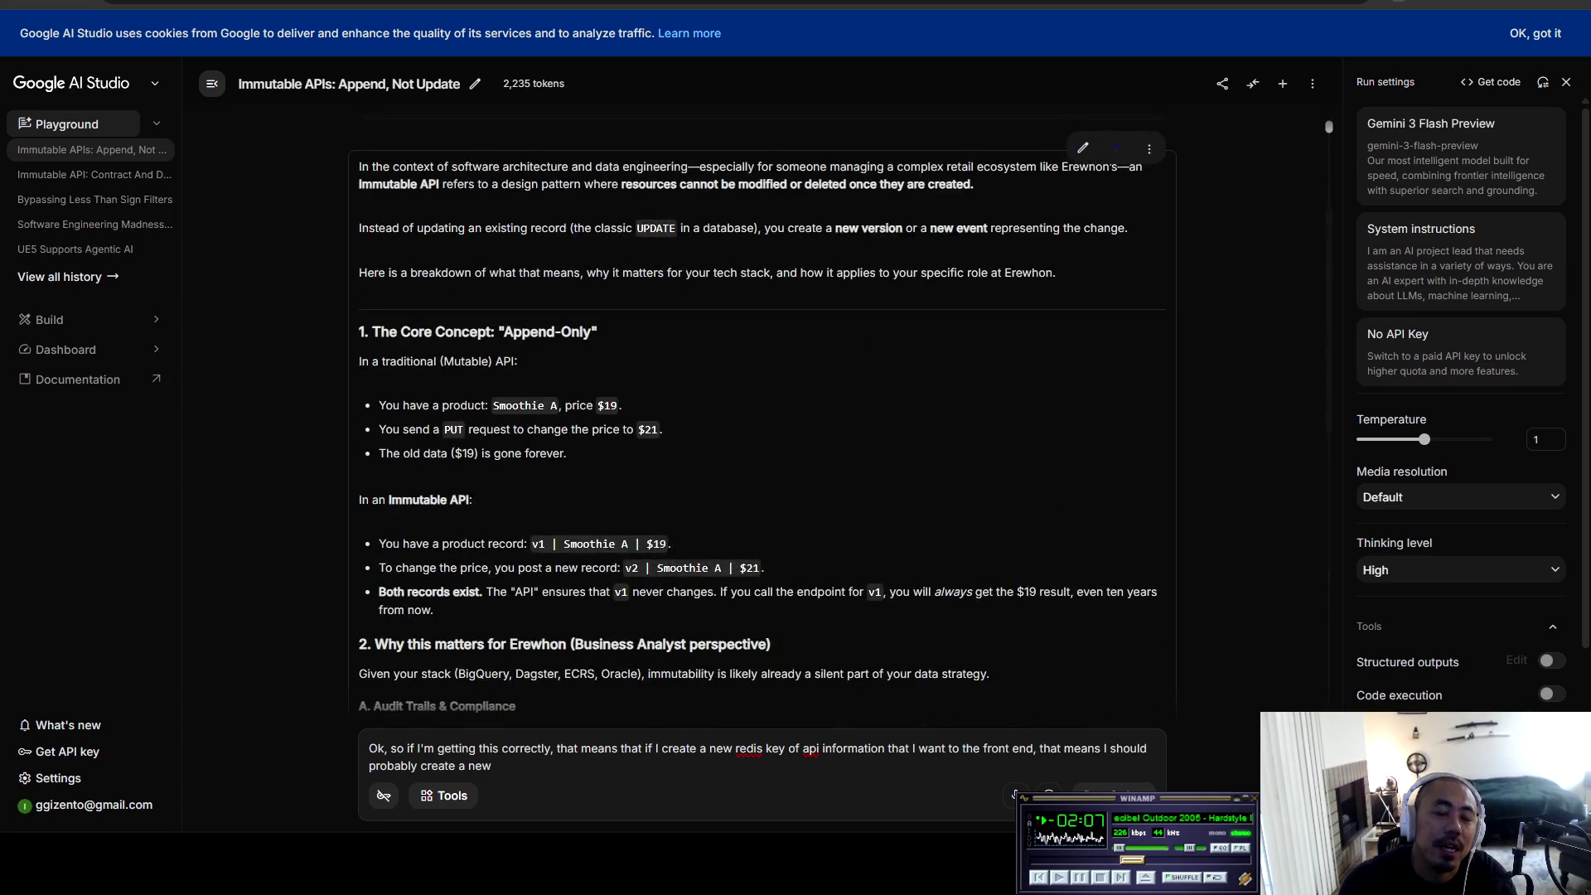
scroll(763, 414, "up", 2)
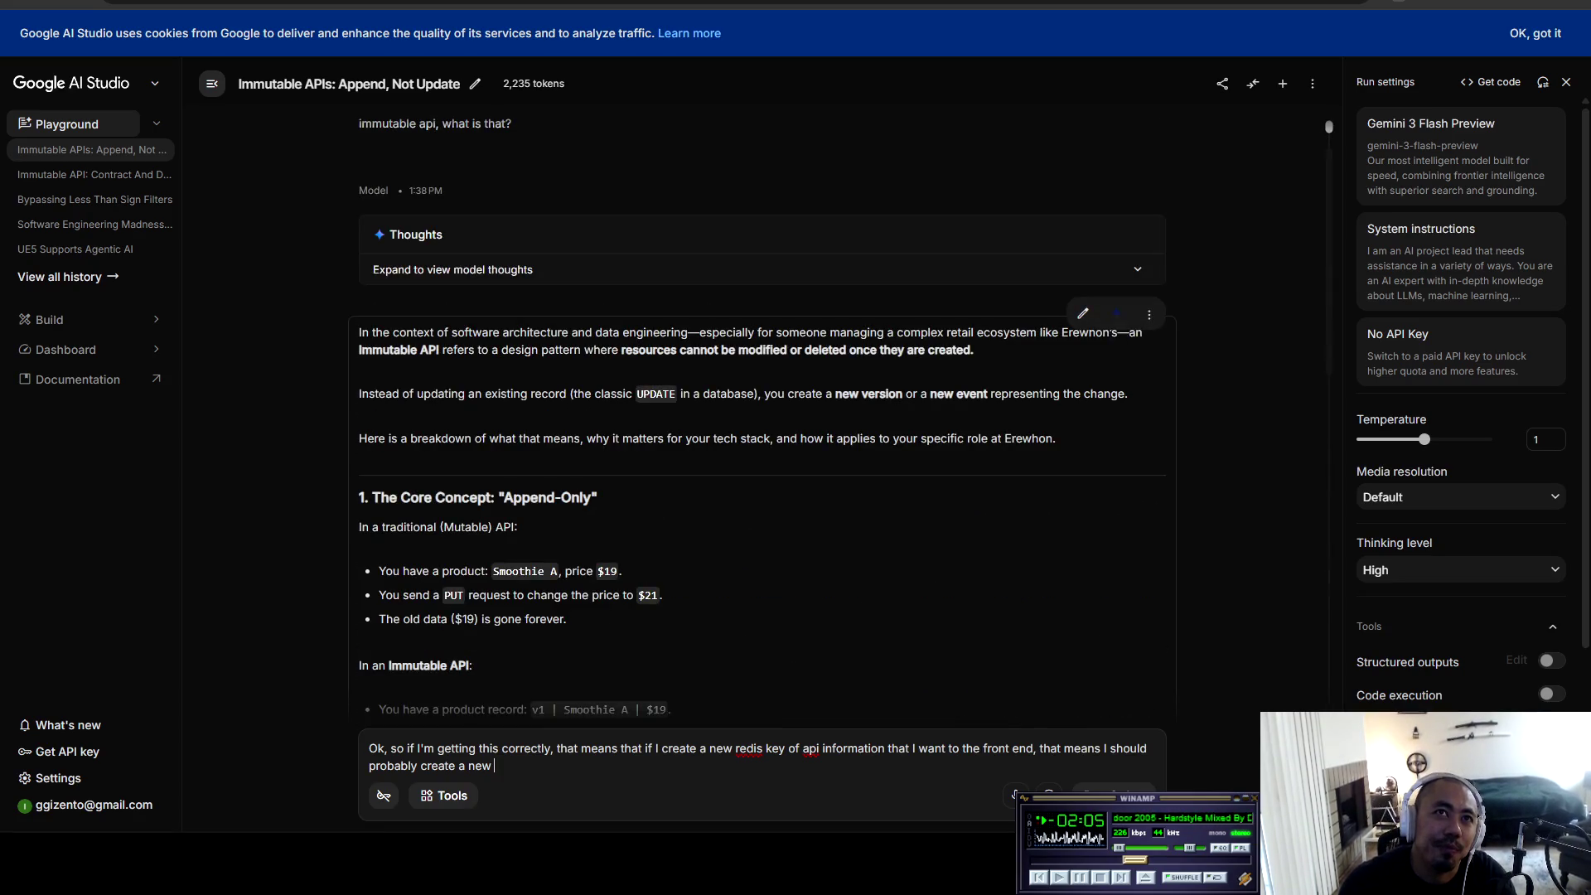
scroll(762, 415, "down", 4)
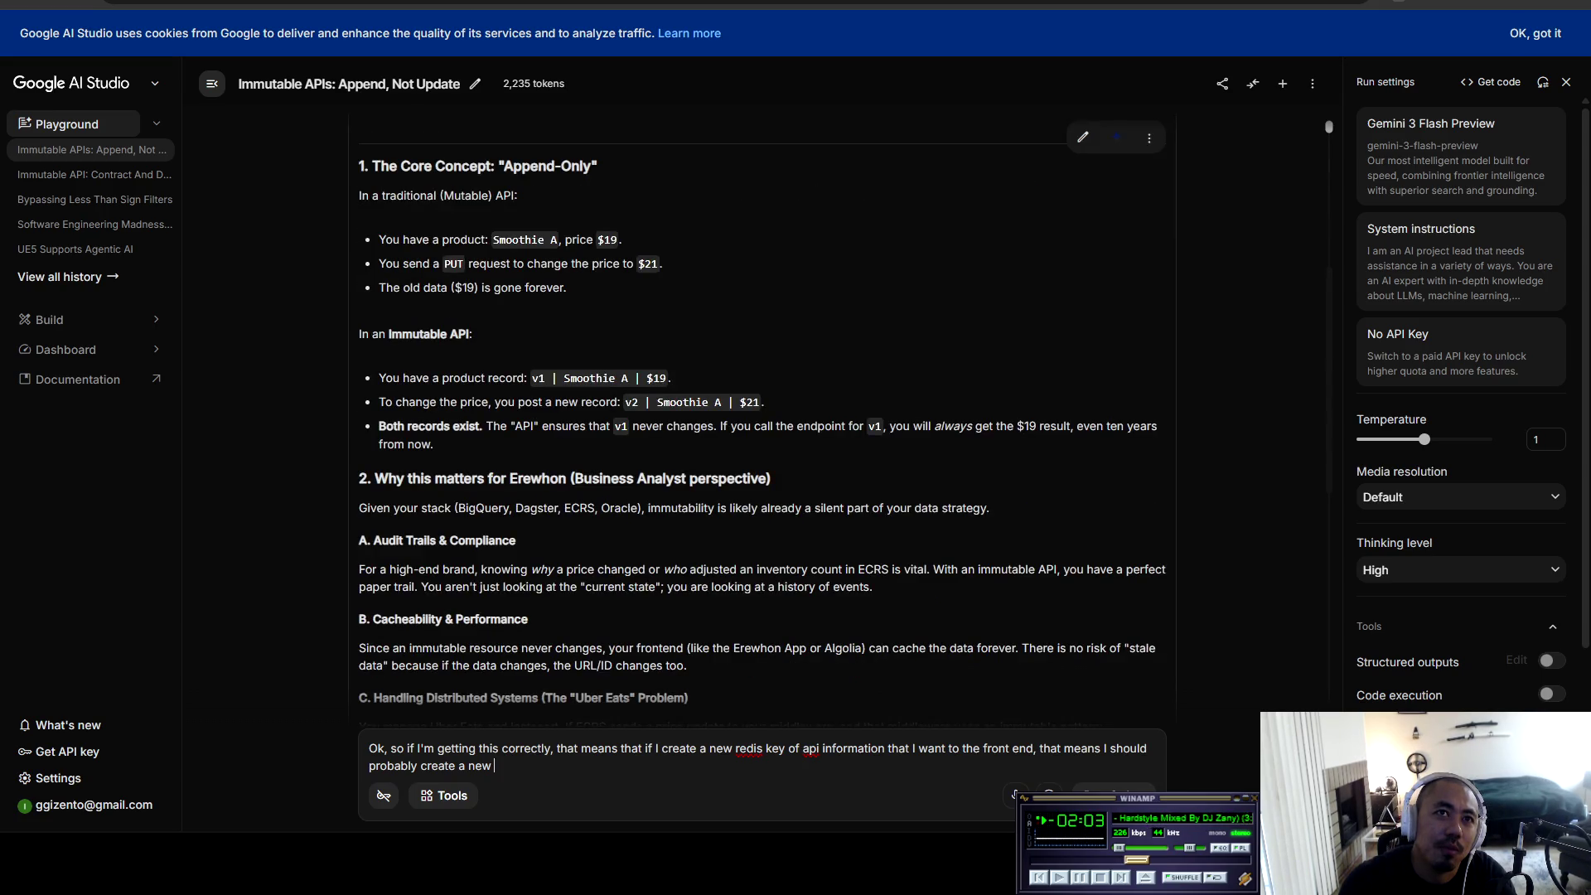
scroll(763, 415, "down", 8)
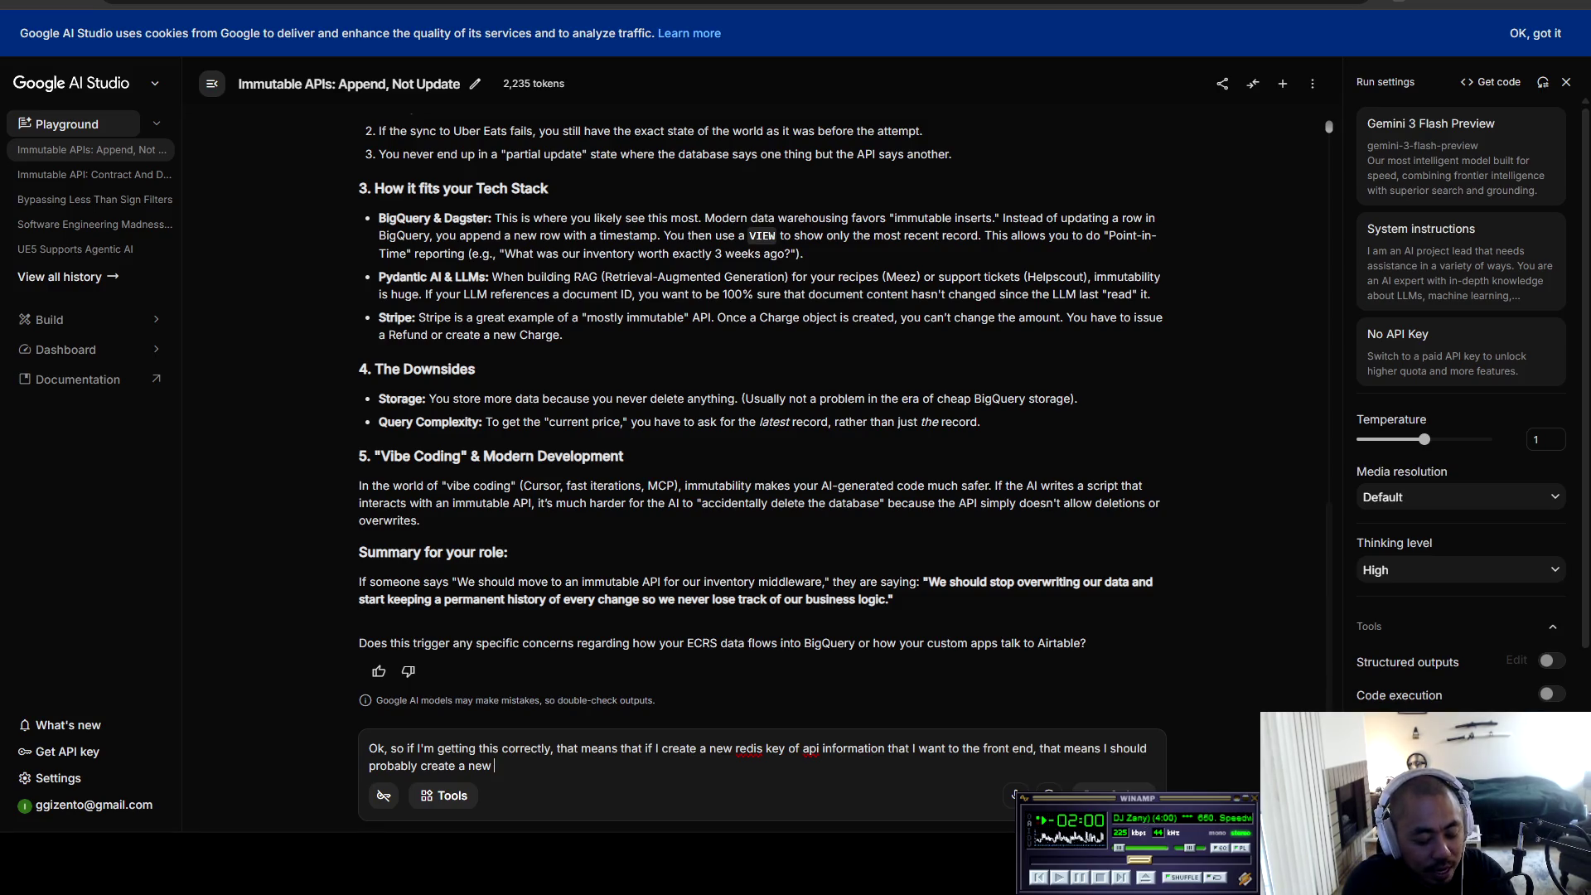
type("api endpointy")
key("BackSpace")
key("BackSpace")
type("which ")
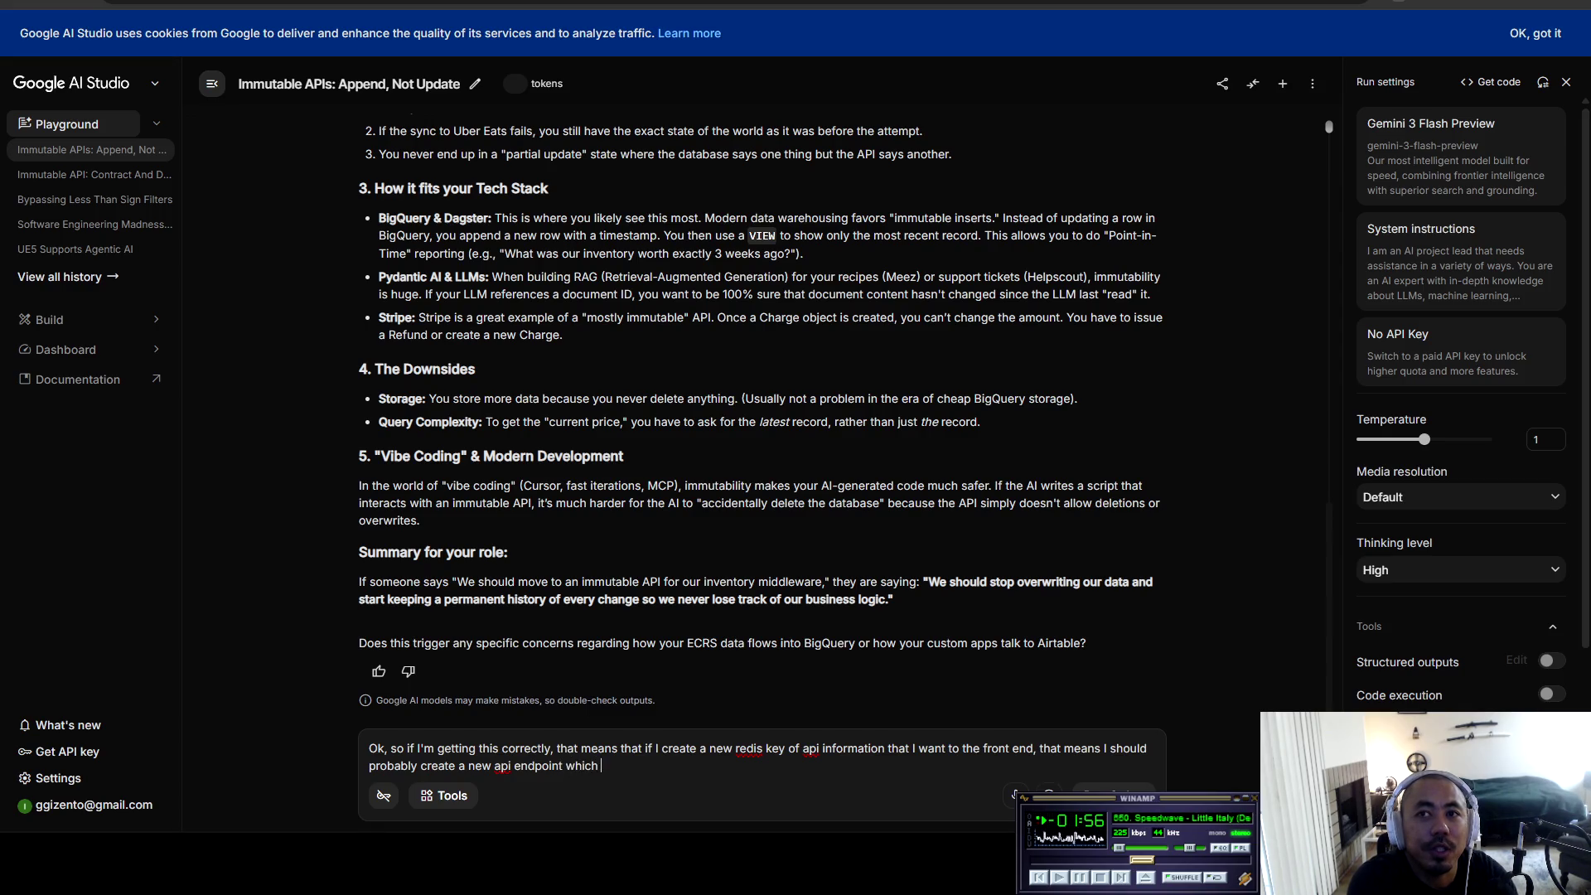
type("satisfie")
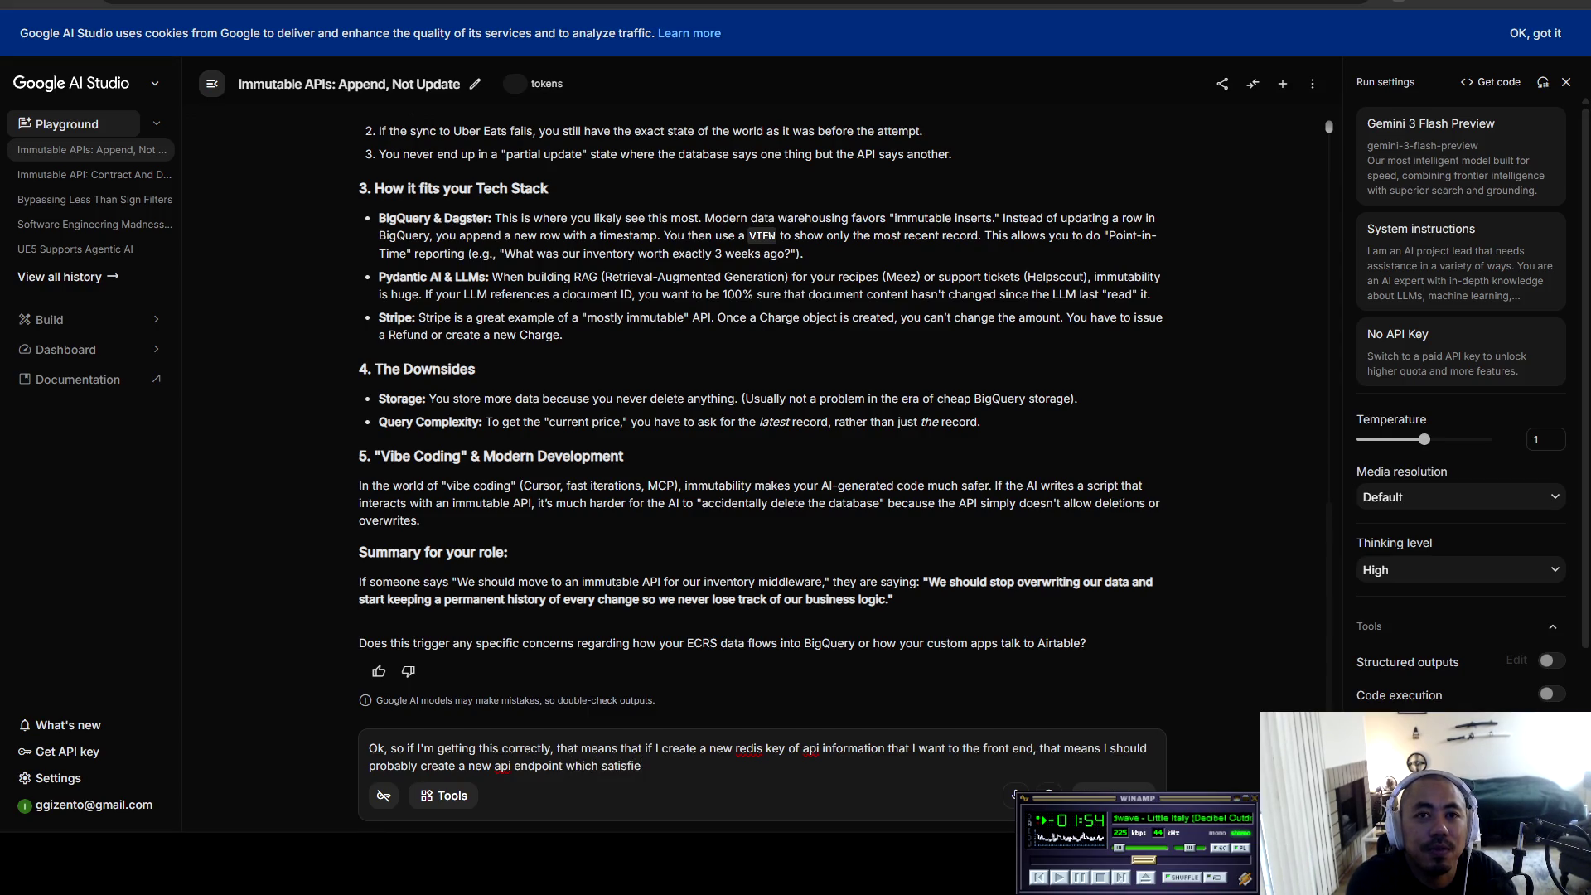
type("s this, and t")
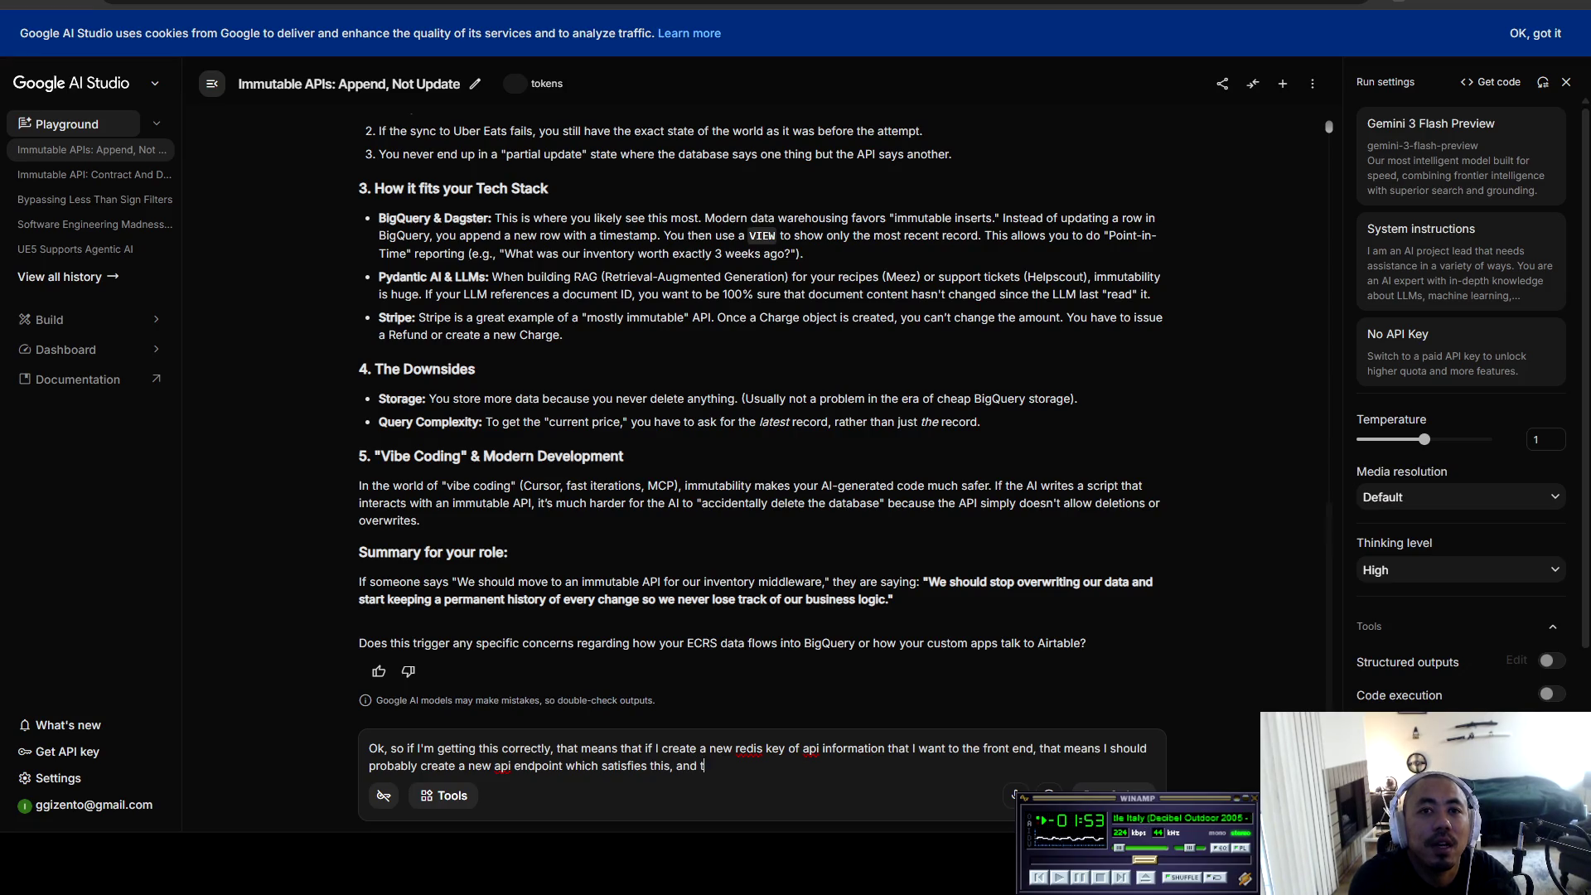
type("herefore allow ")
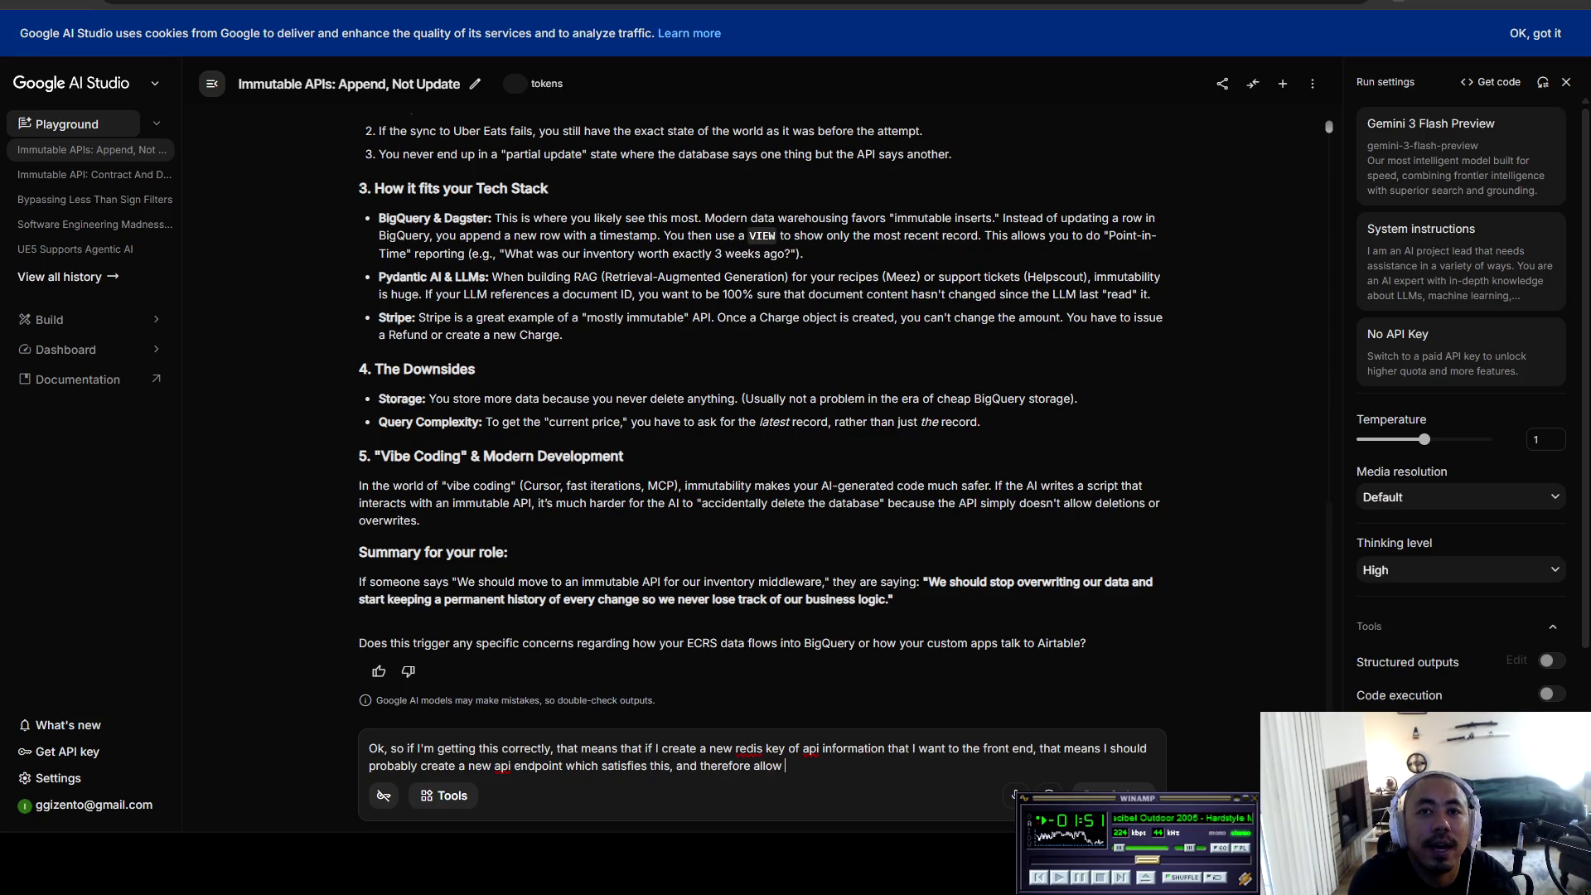
type("different versions of the ")
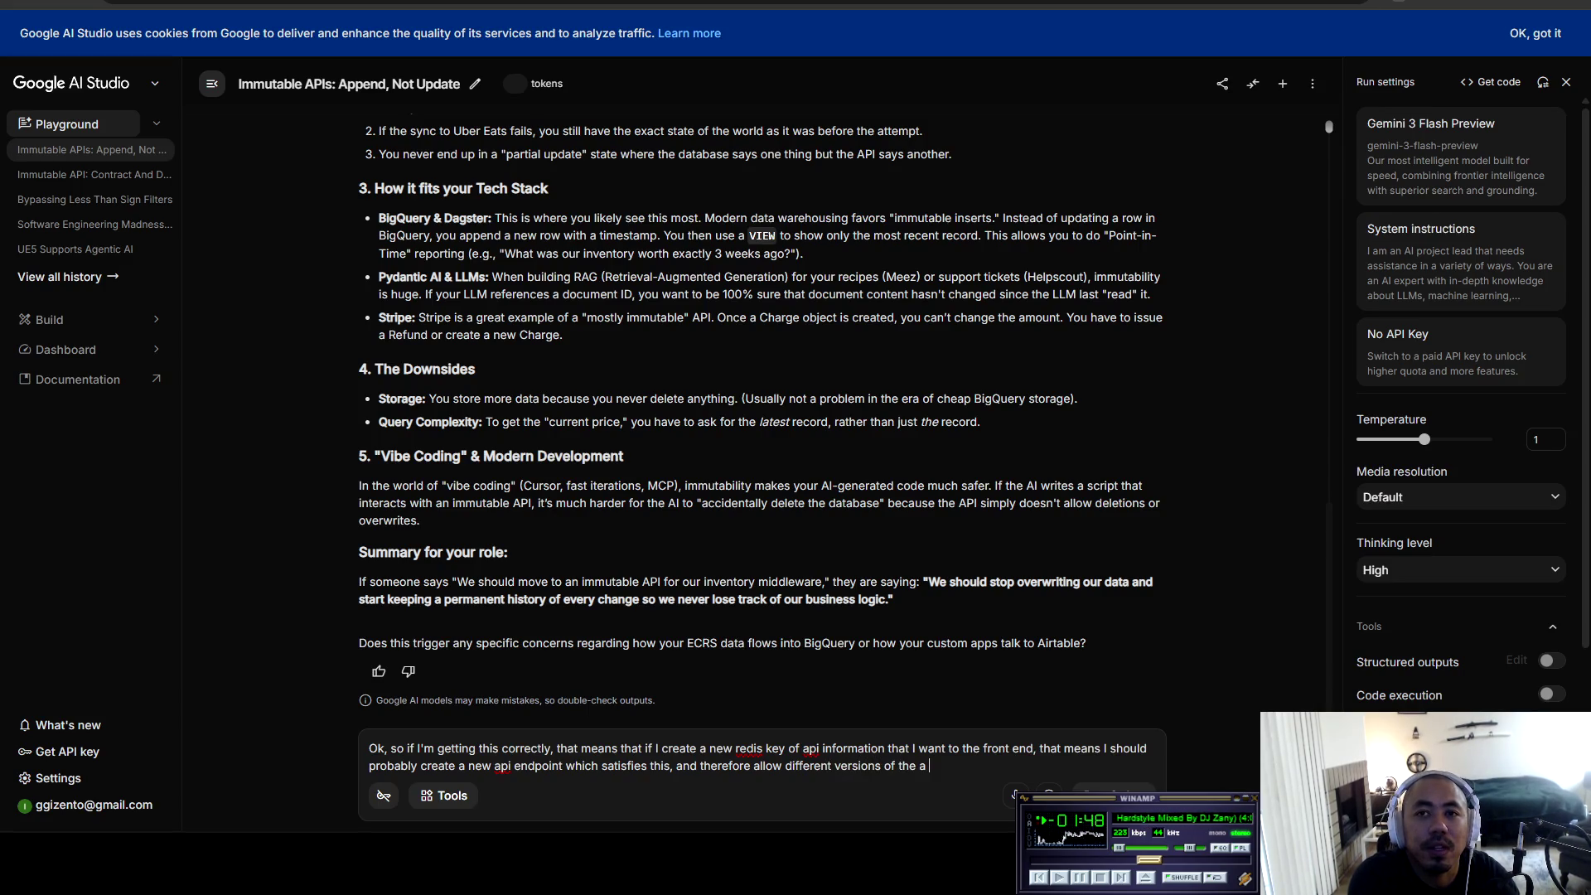
type("api to ")
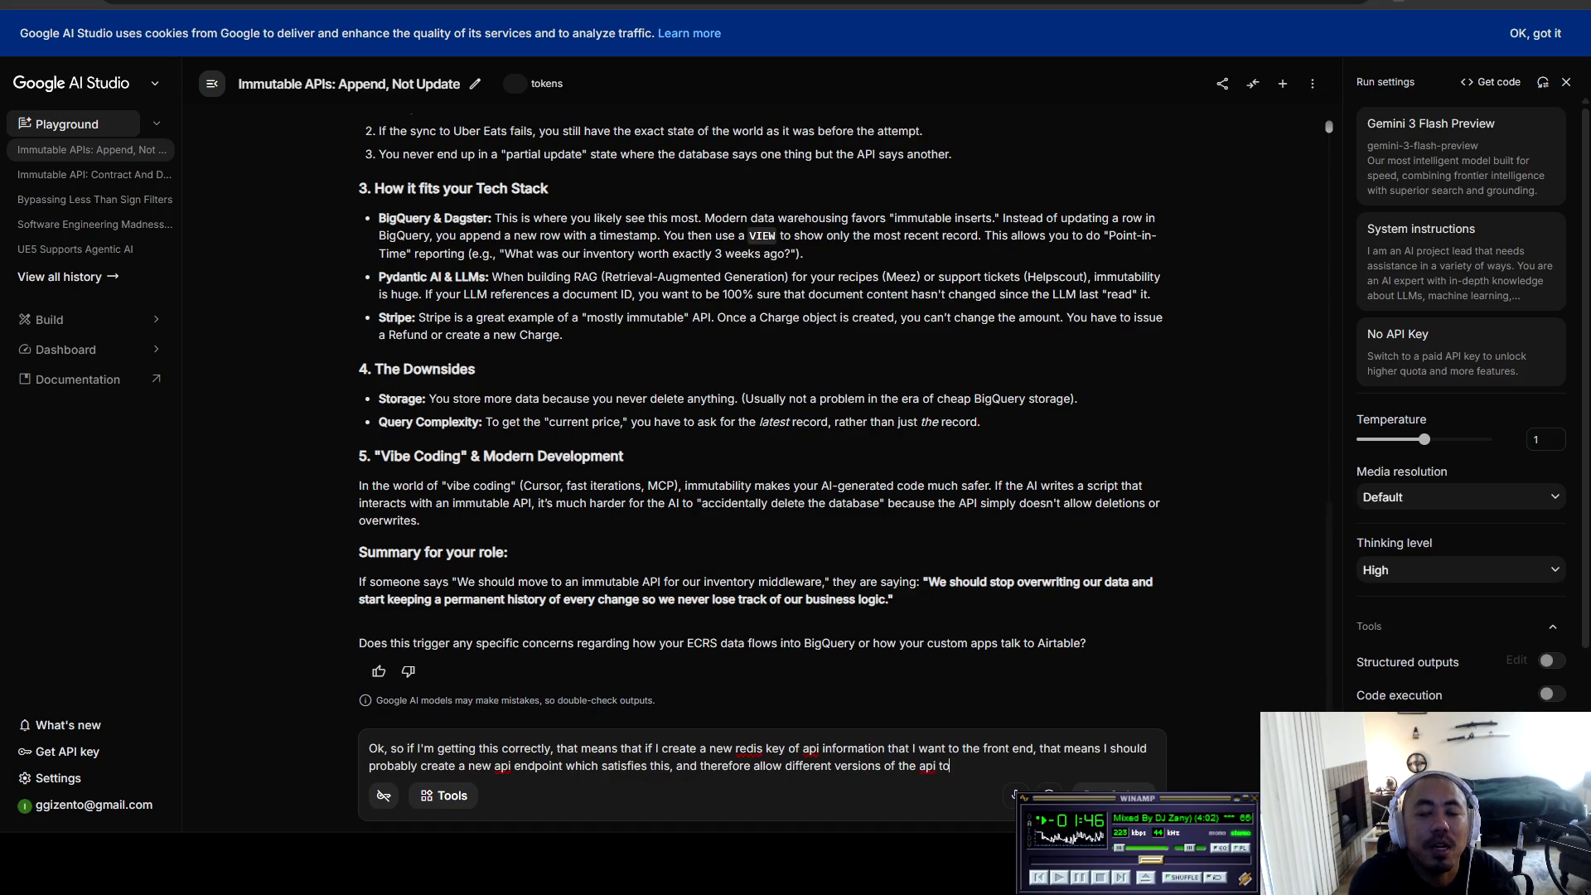
type("keep immut")
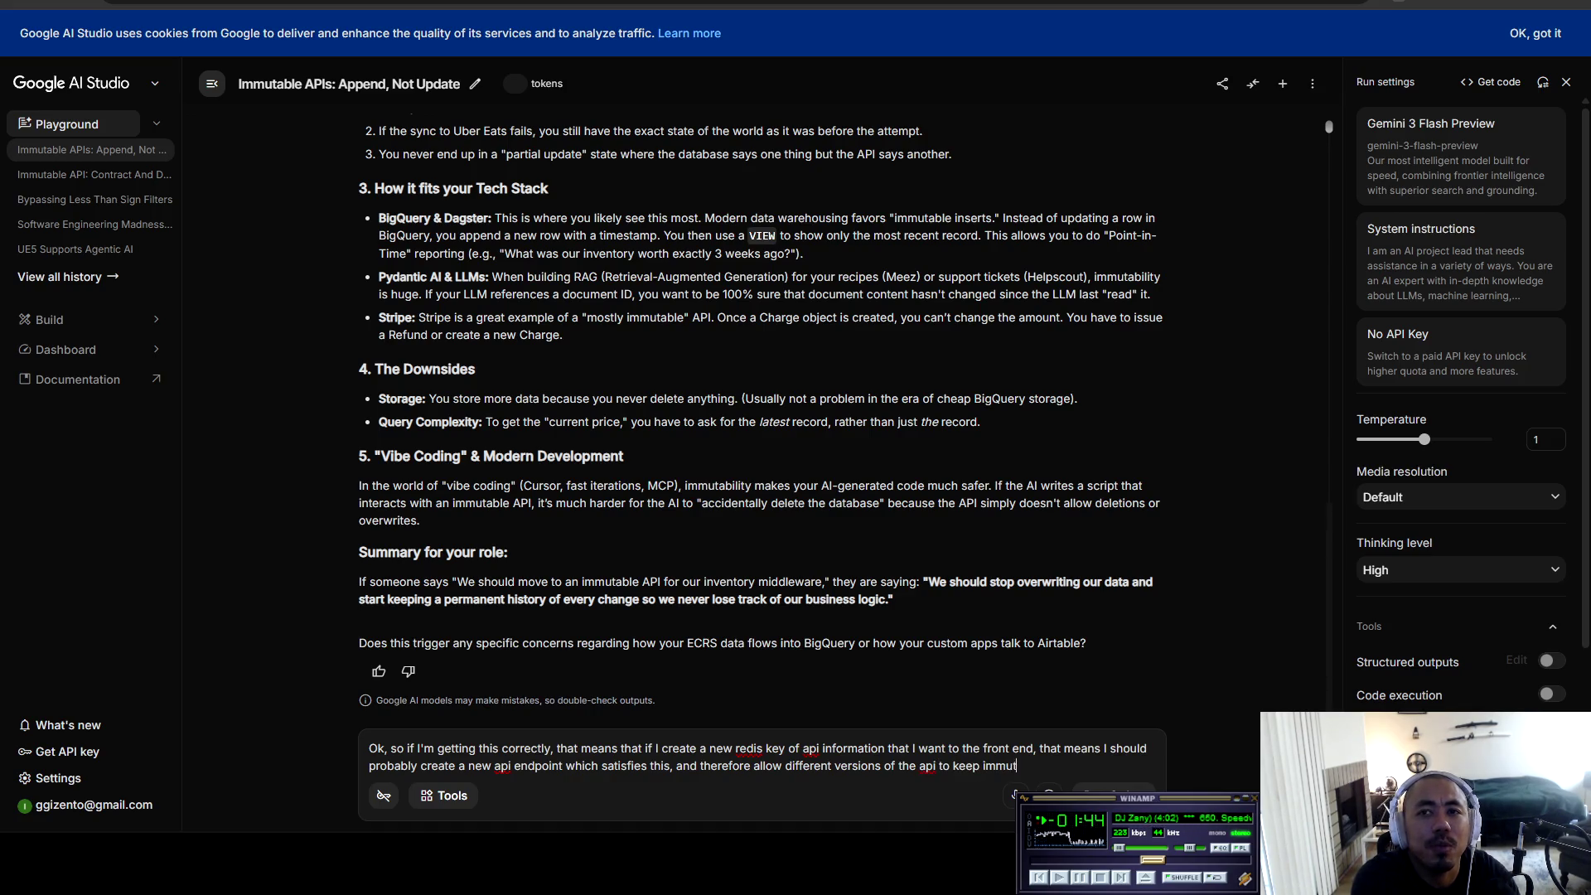
type("able? Wouldn't that j")
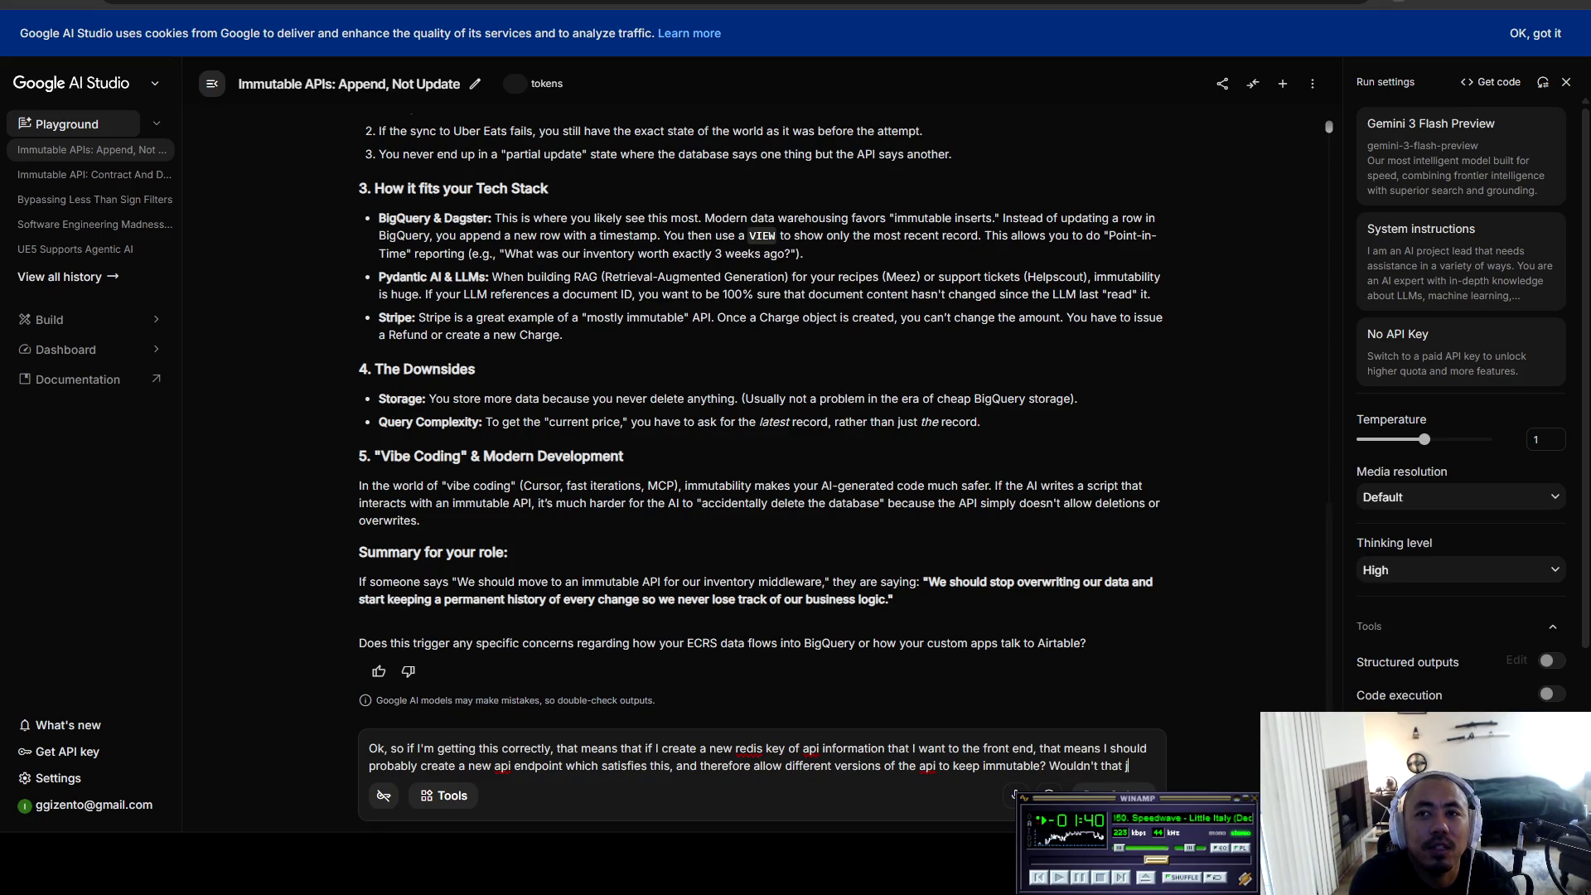
type("ust allow for the stale api info to exist ")
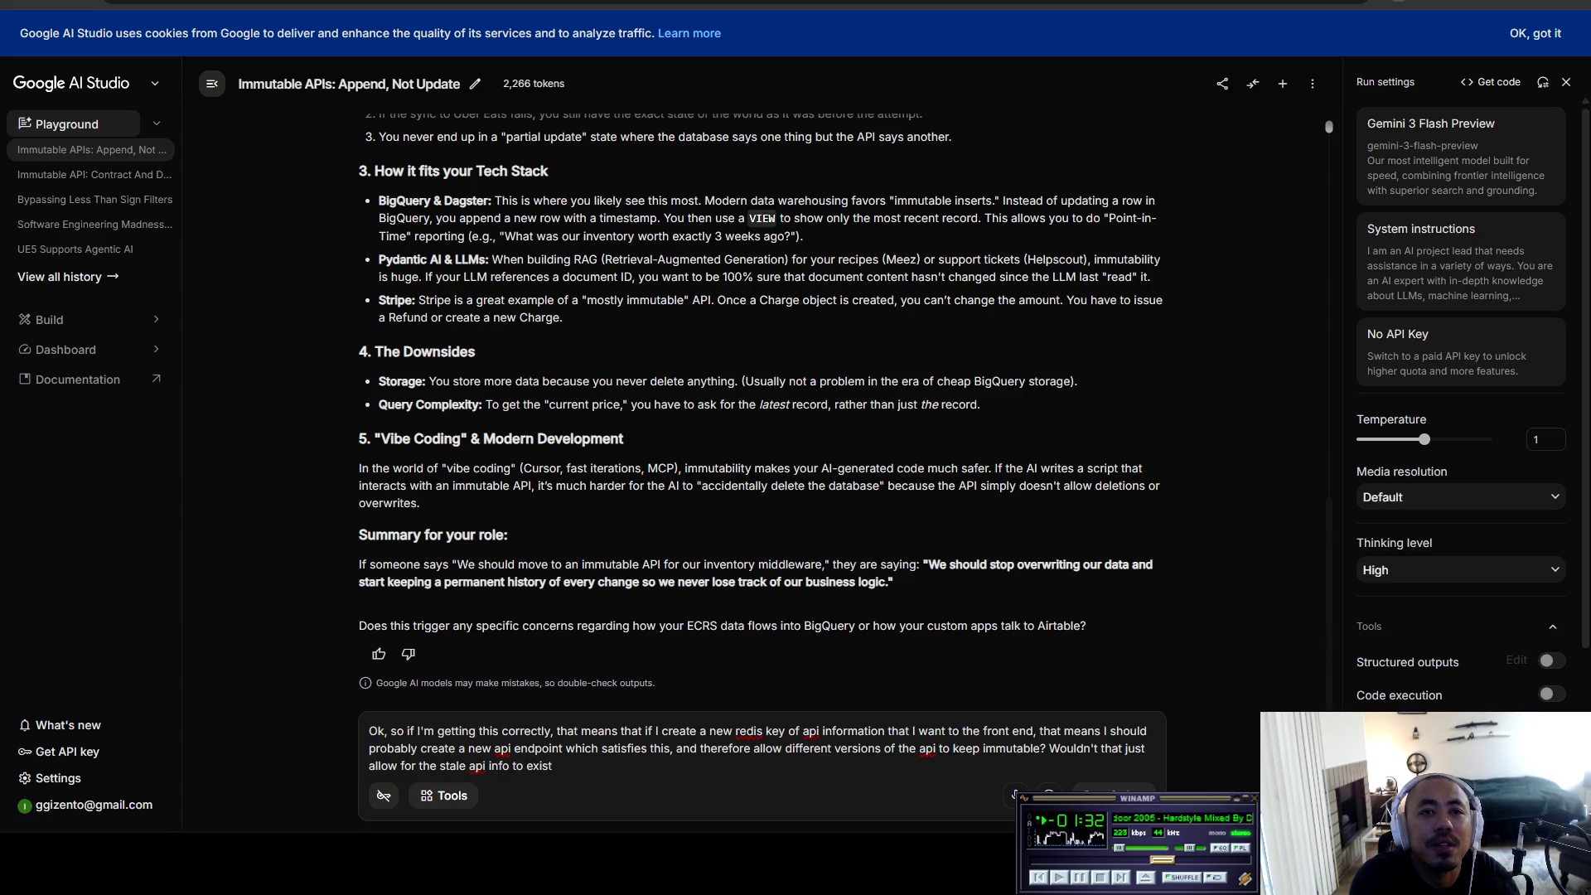
type("even though ")
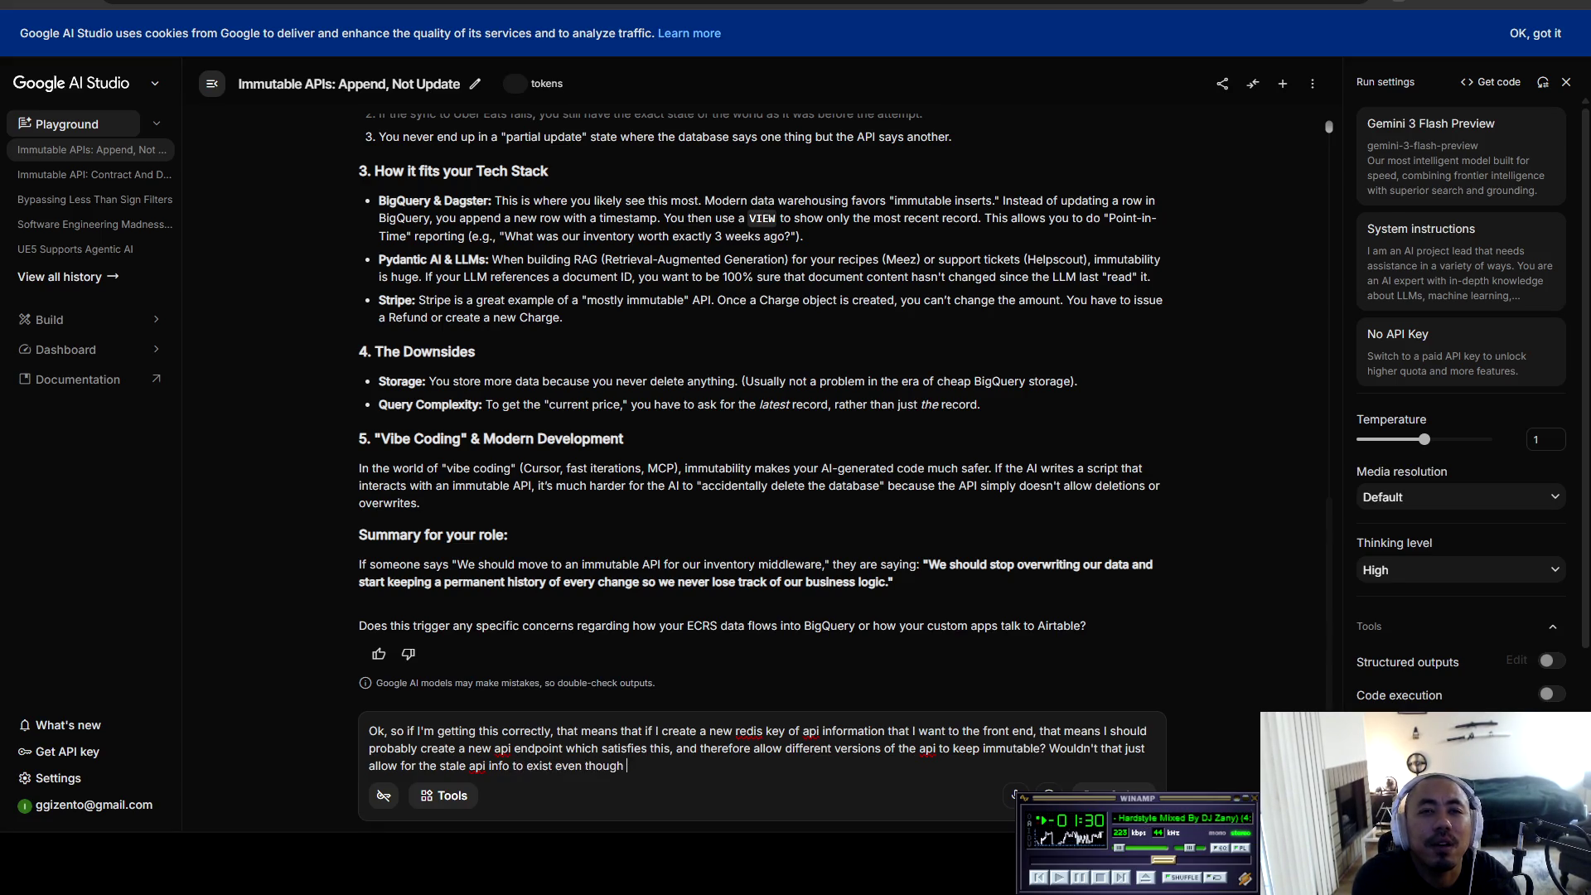
type("I wanted to ")
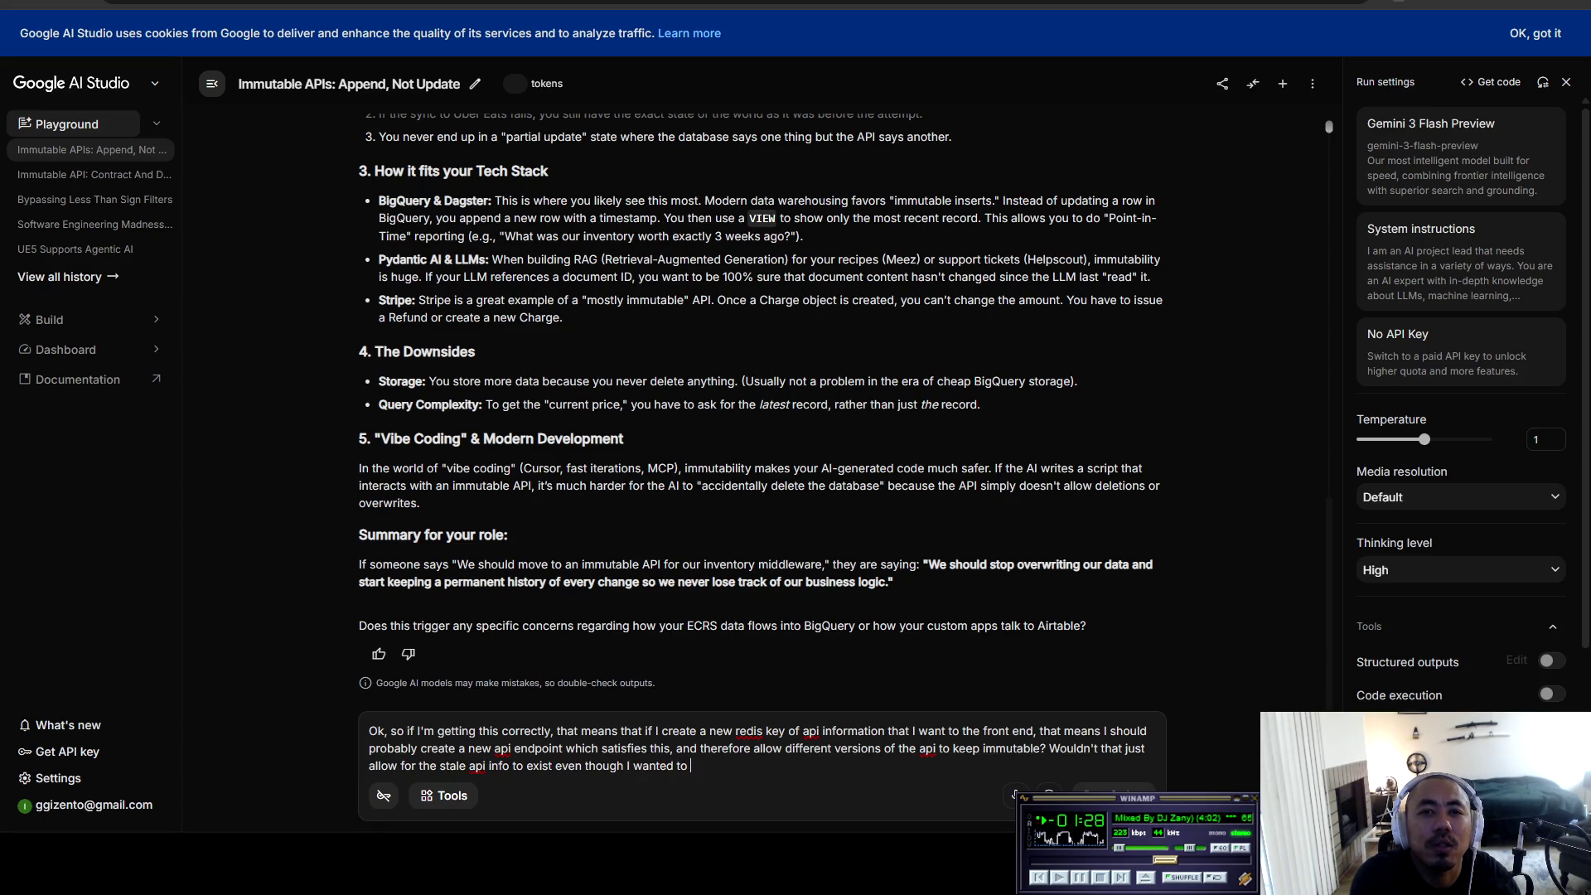
type("migrate to ")
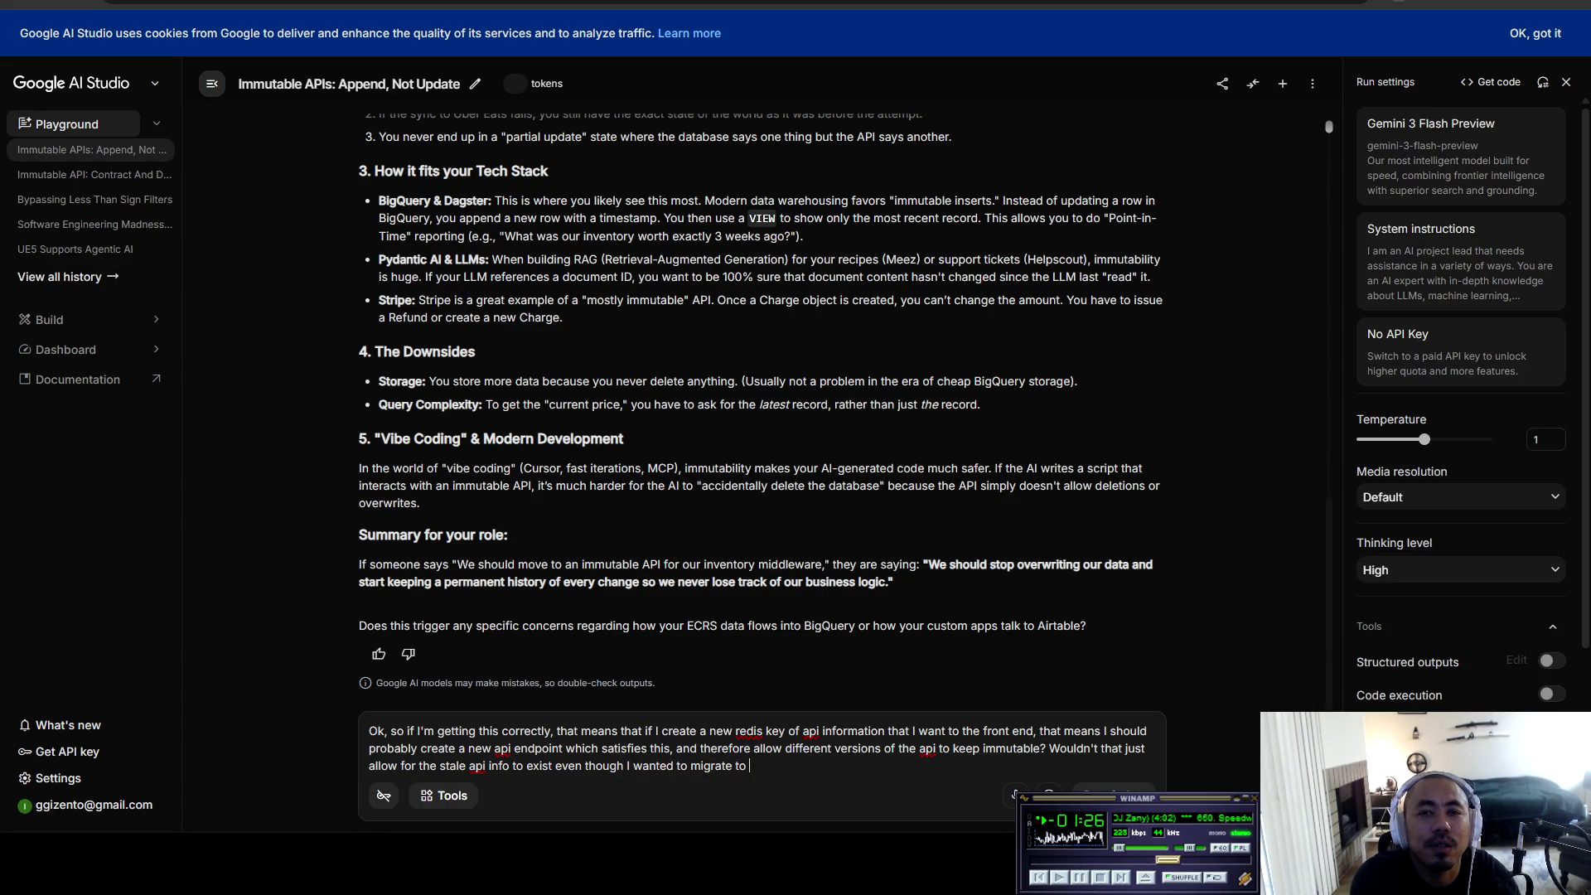
type("v2? ")
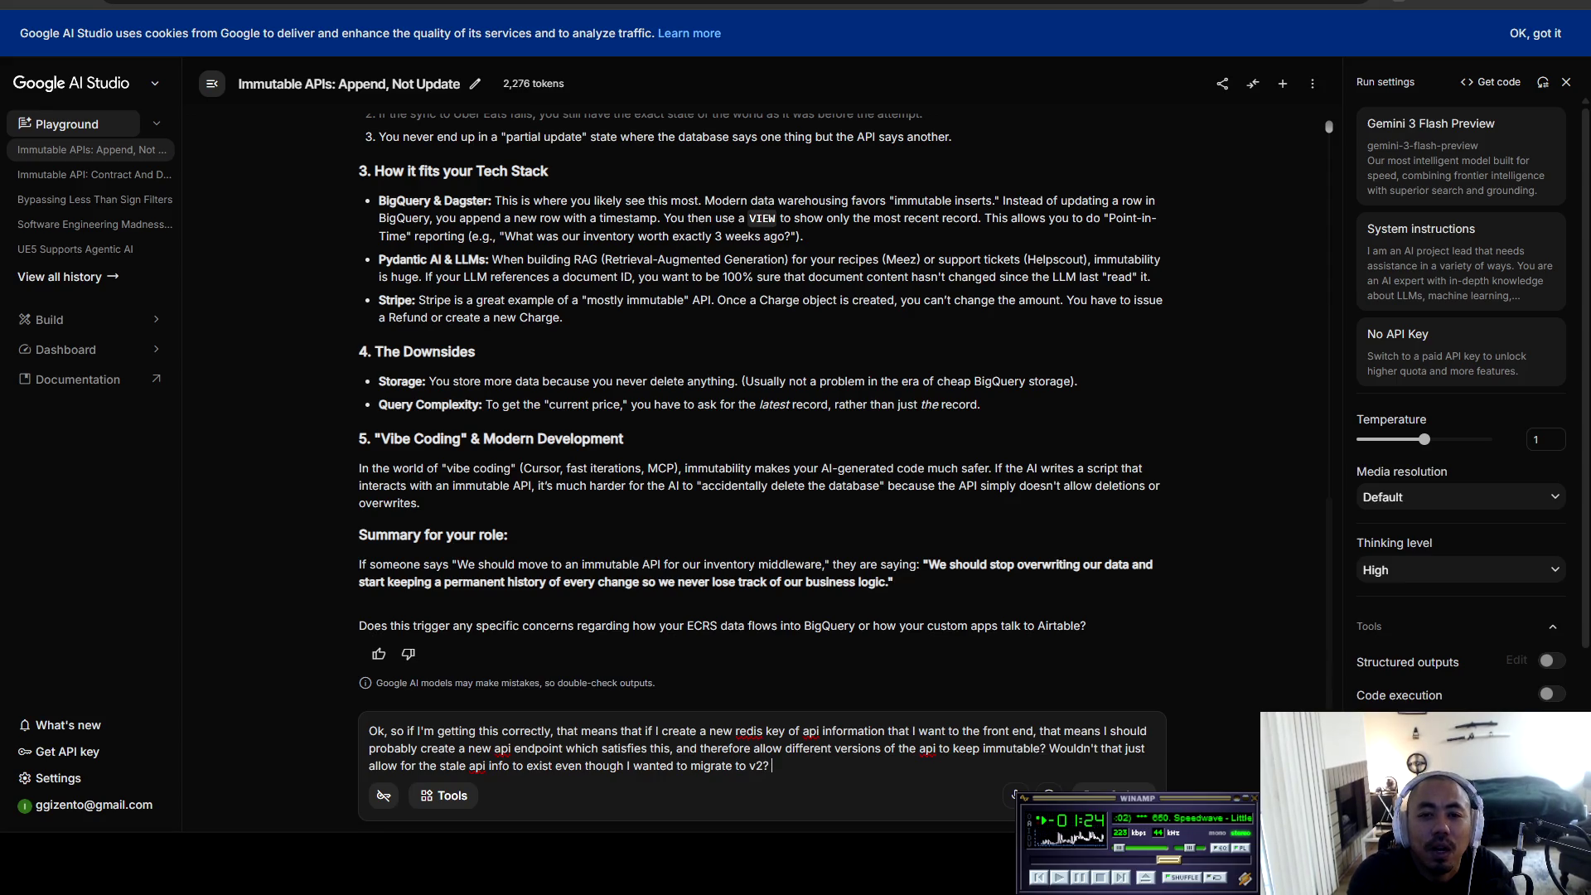
type("Wouldn't I just rather have it break? Especially for something like")
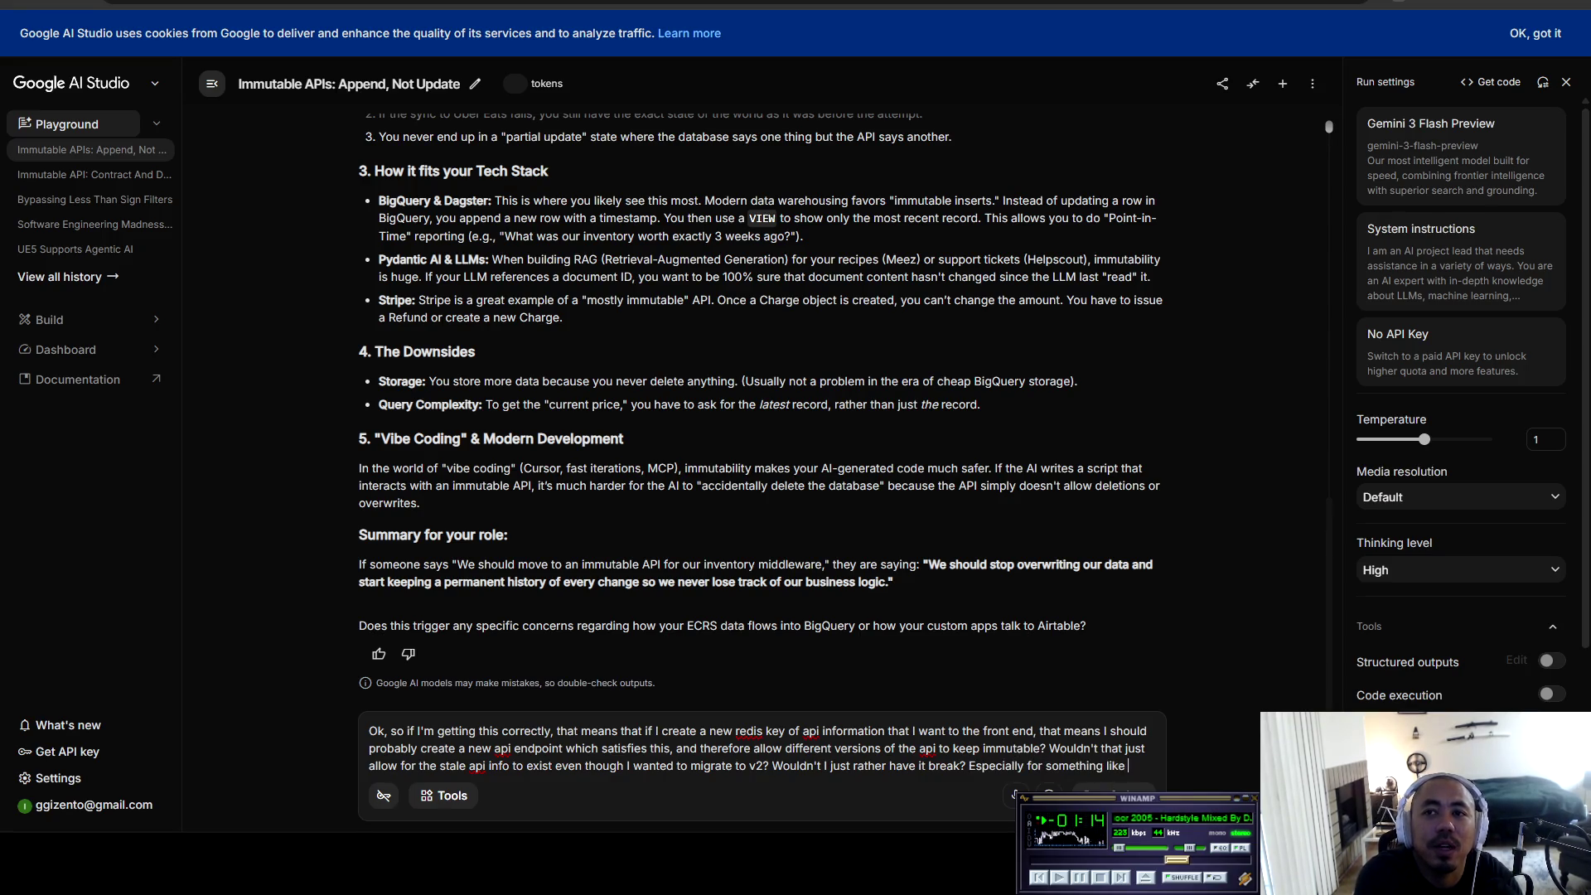
type(" an internal co0m")
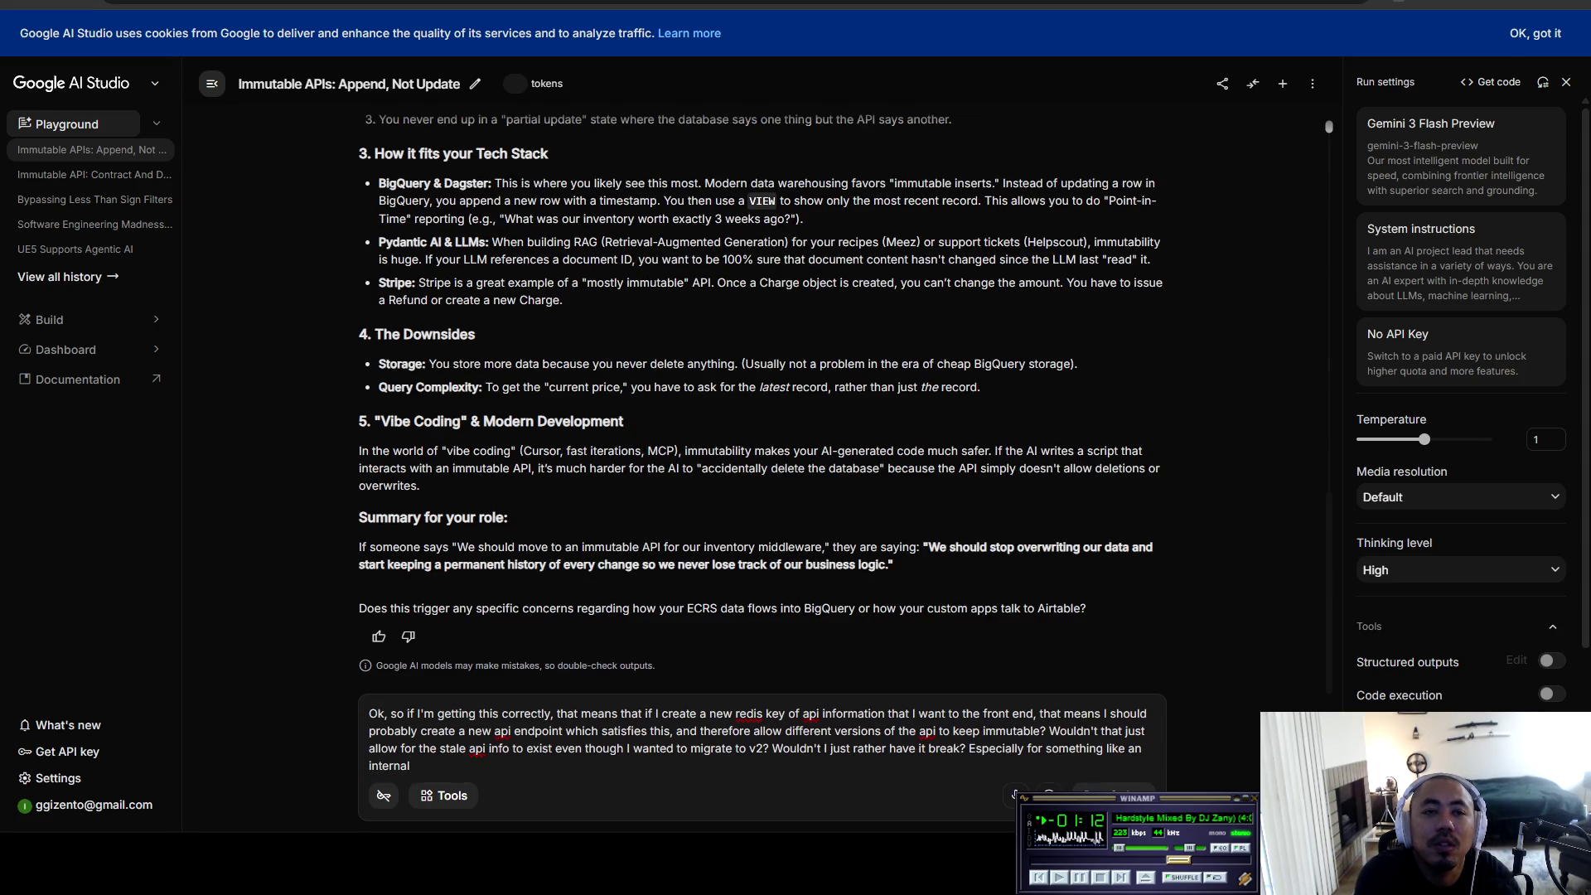
key("BackSpace")
key("BackSpace")
type("mpany dashboard?")
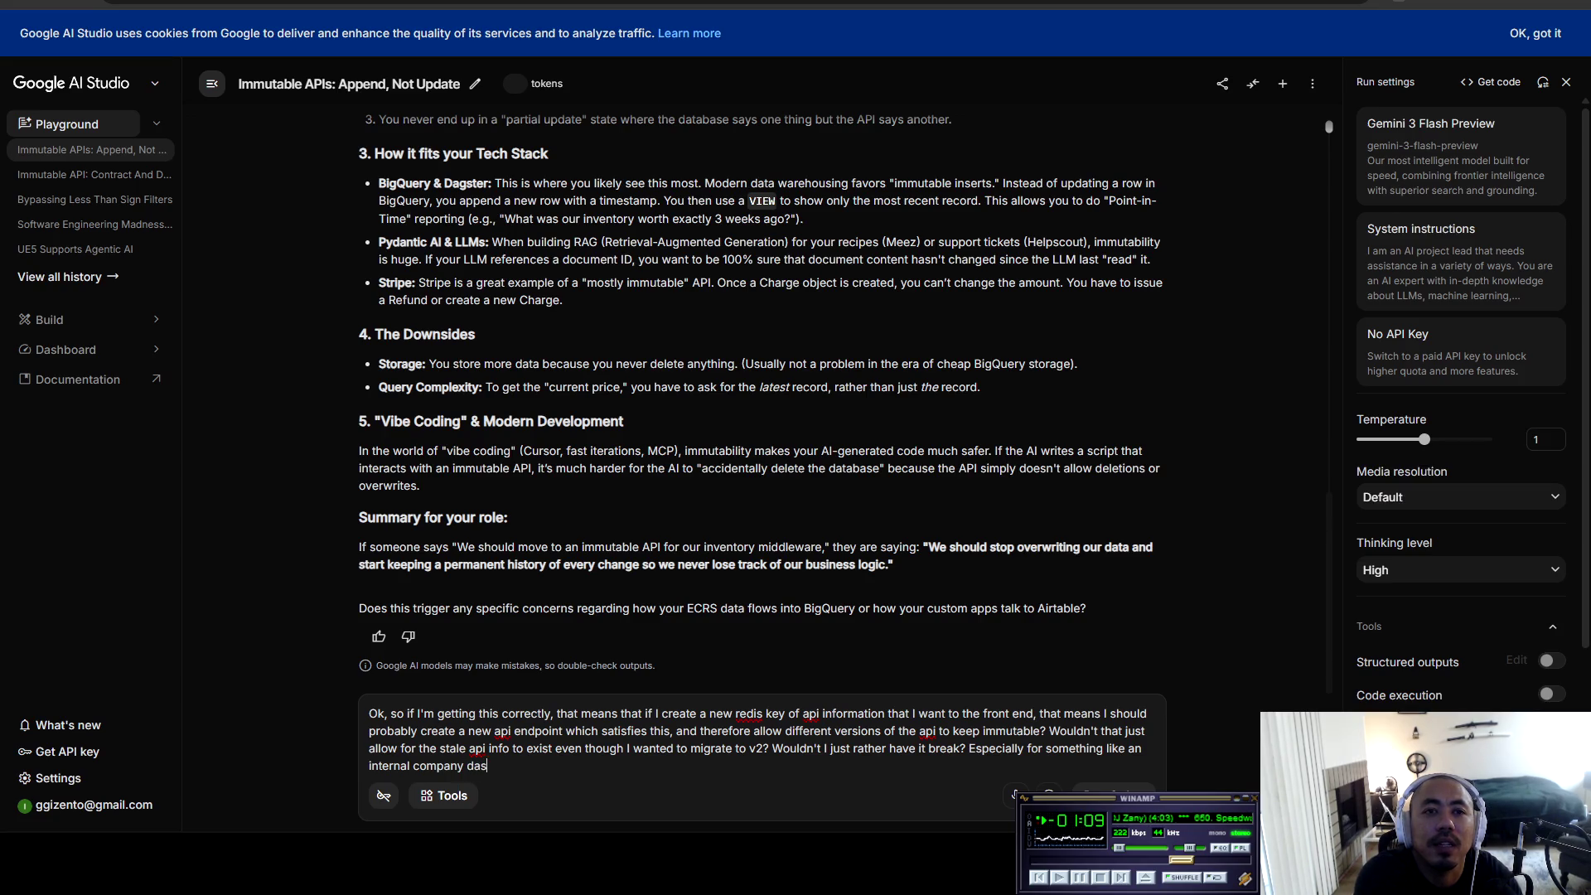
key("Return")
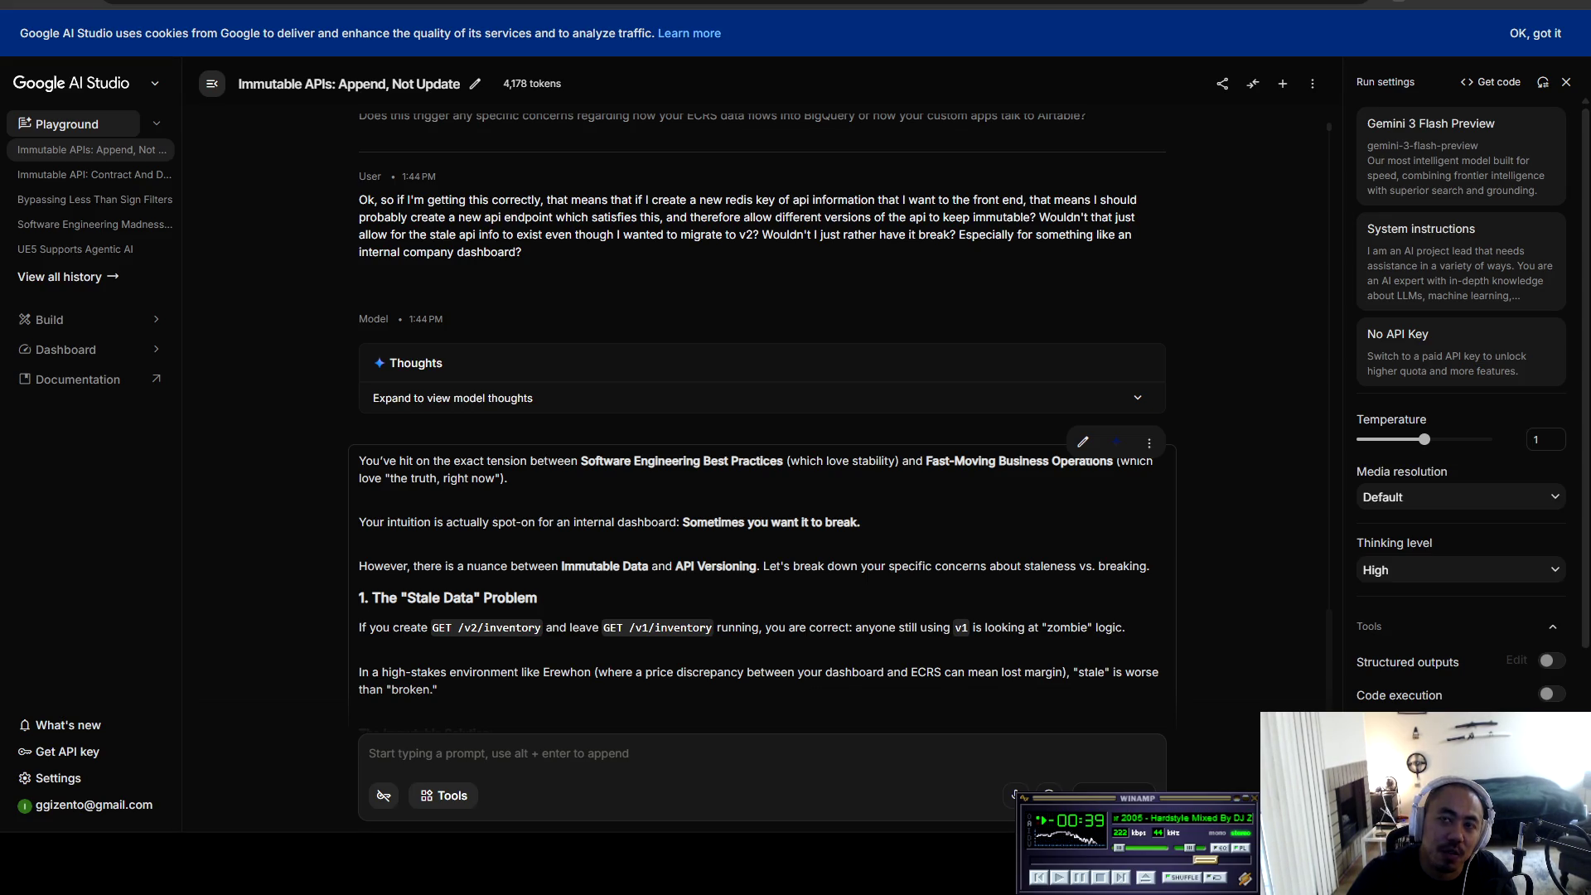
Step: Scroll through Gemini's reply on stale data, then open a new browser tab
scroll(762, 414, "down", 1)
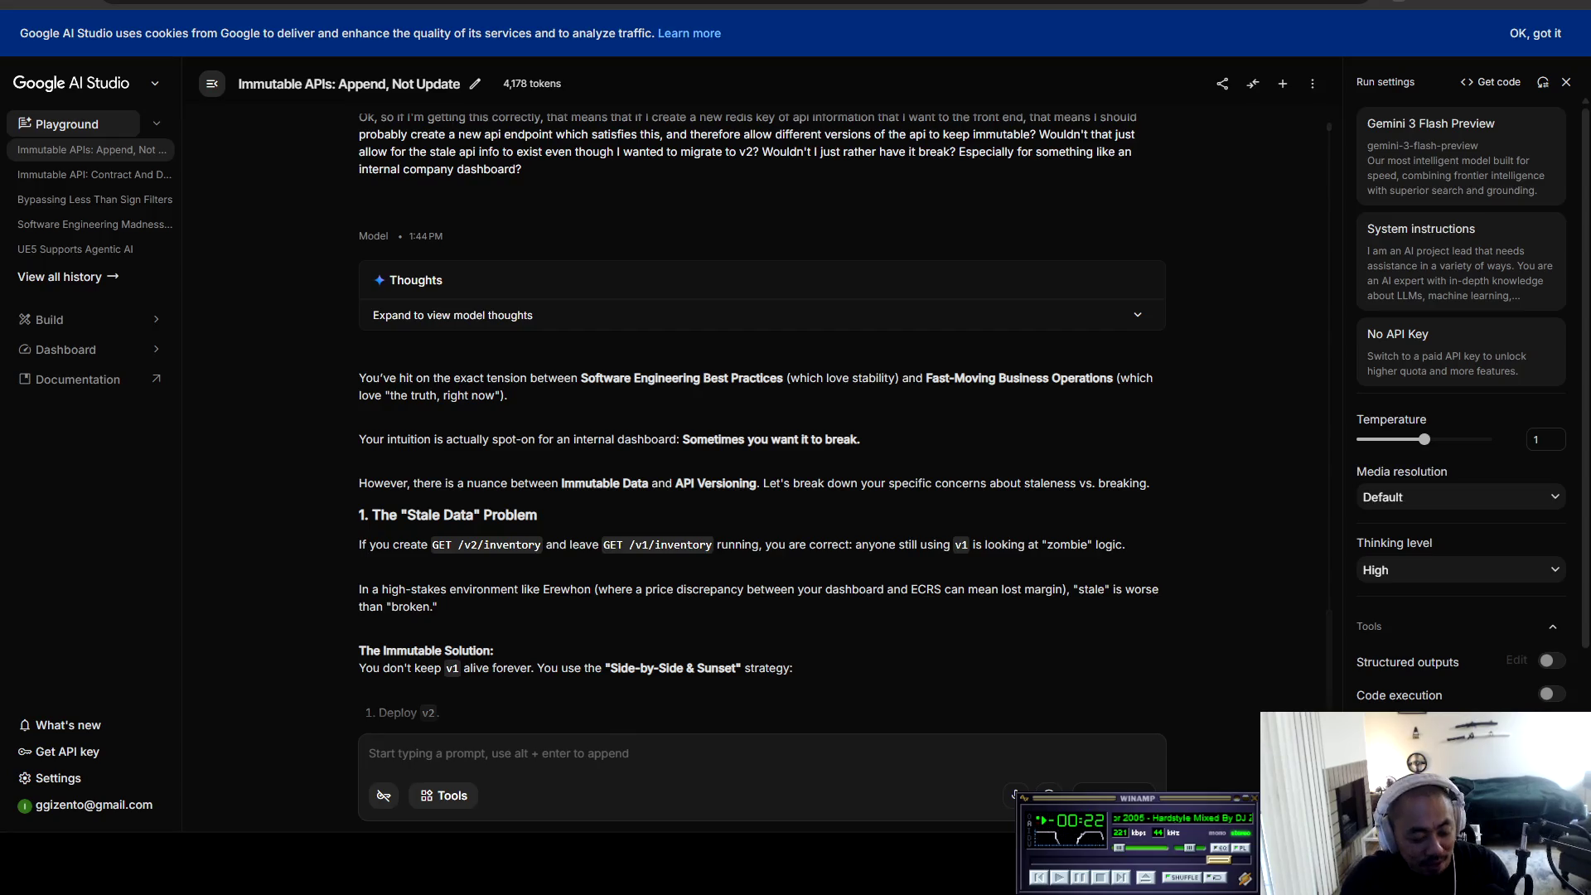
key("ctrl+t")
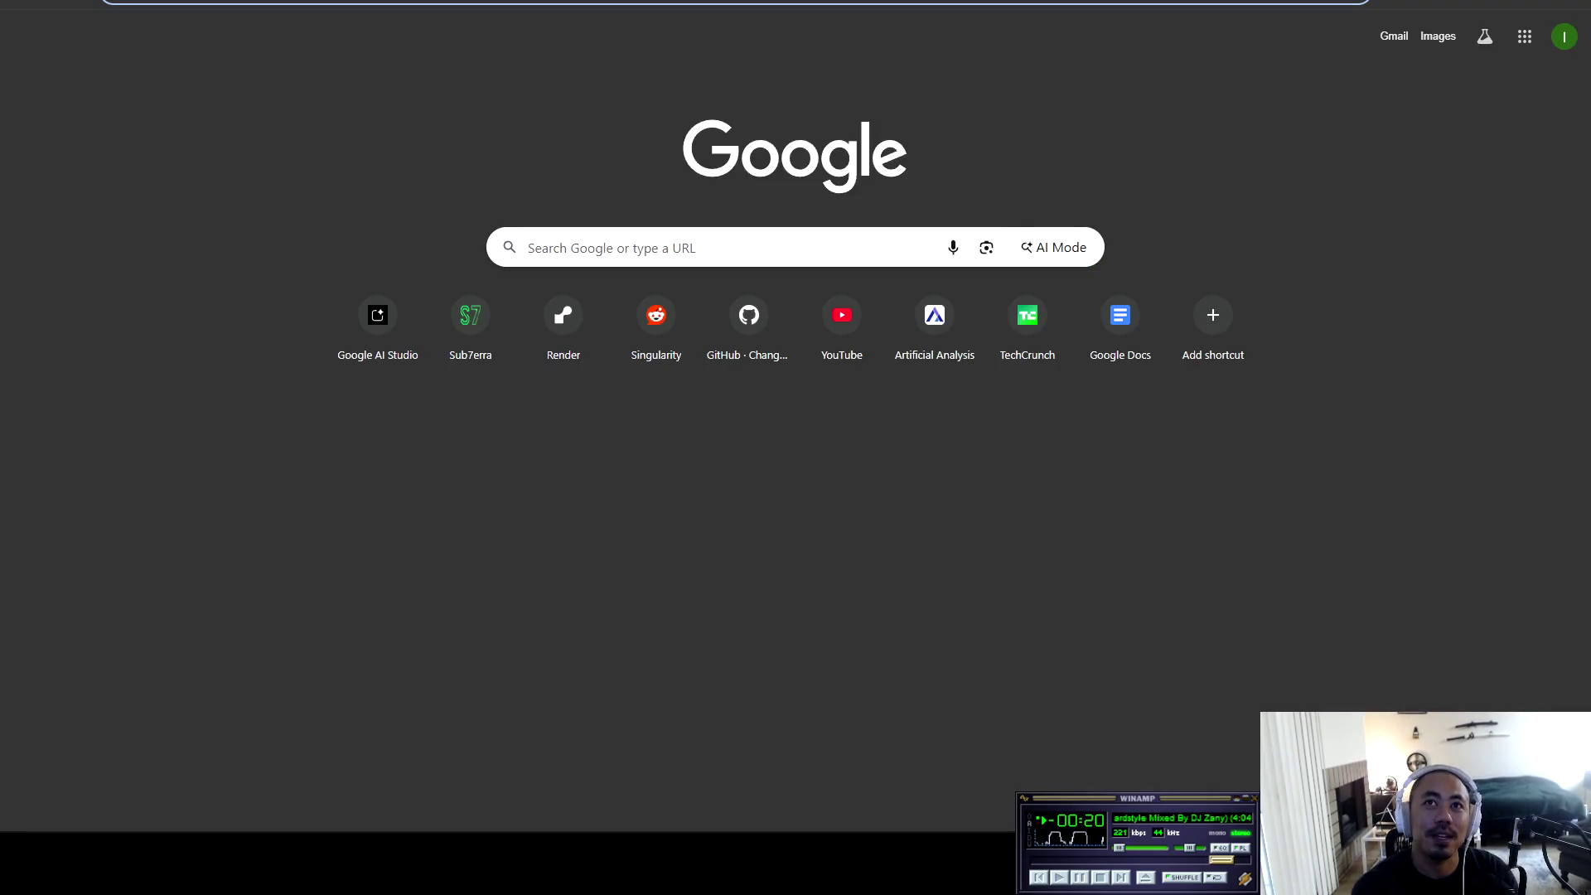
Step: Search YouTube for 'kai shipping a button', play the top result from the start and pause it at 0:24
left_click(842, 319)
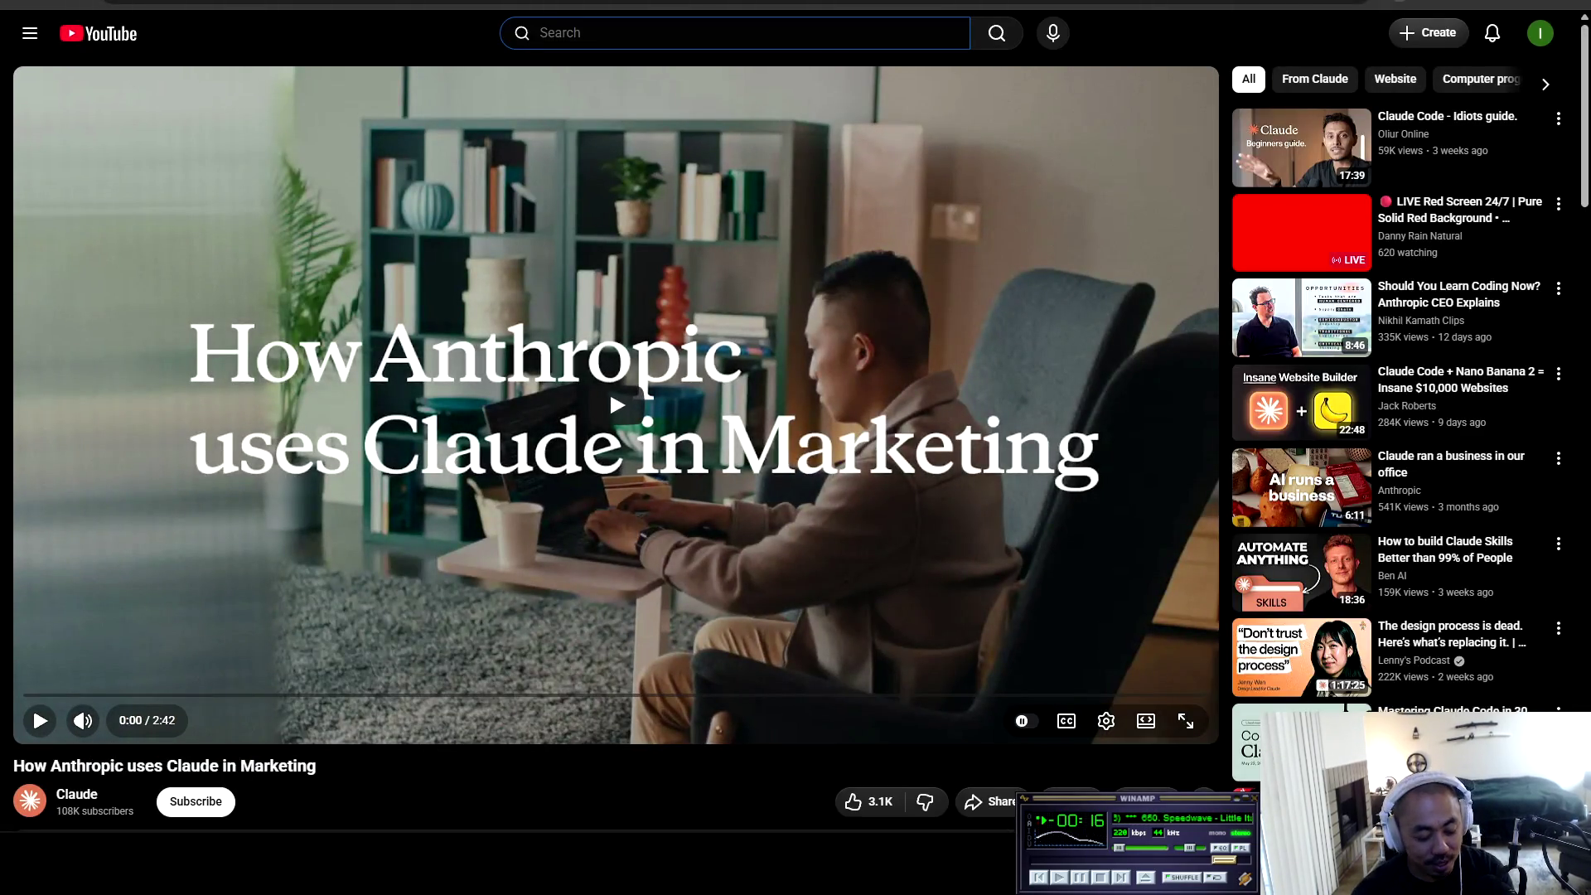
type("kai ")
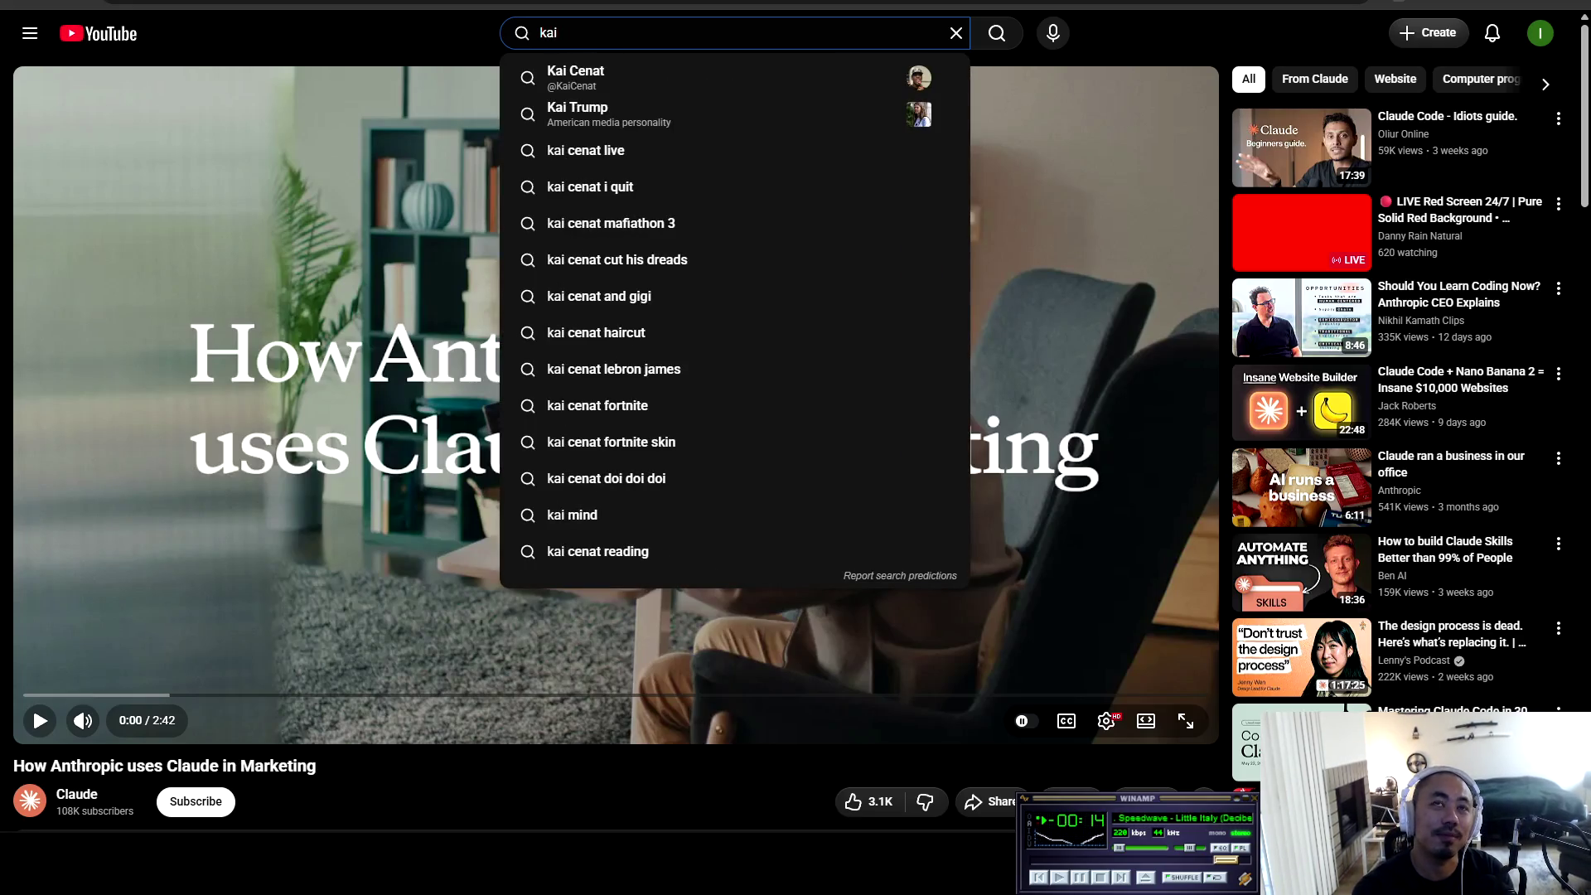
type("shi")
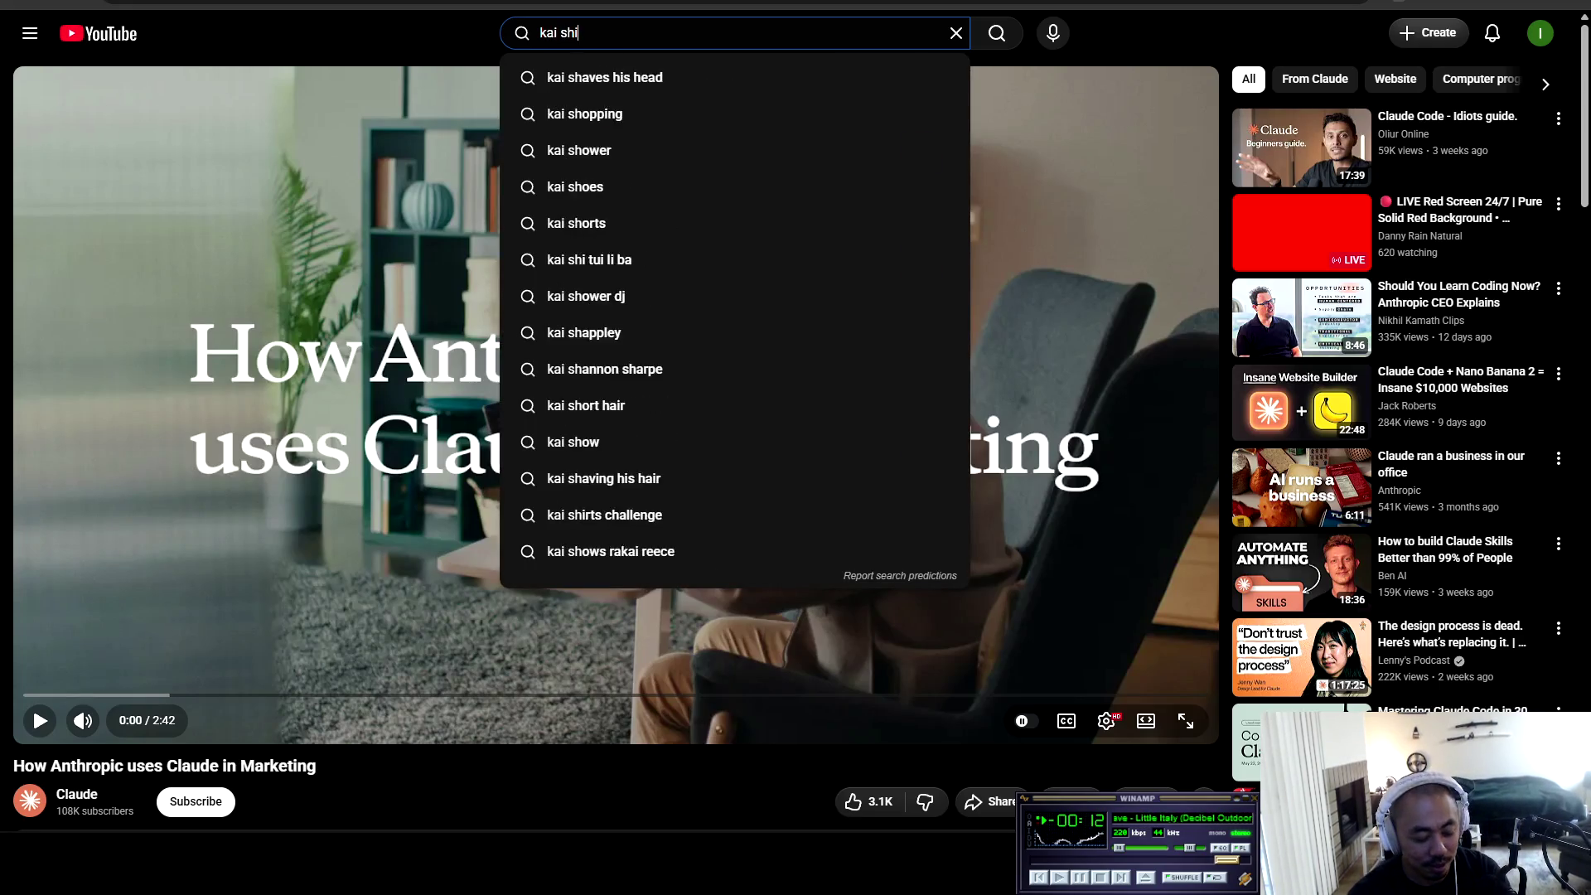
type("pping a button")
key("Return")
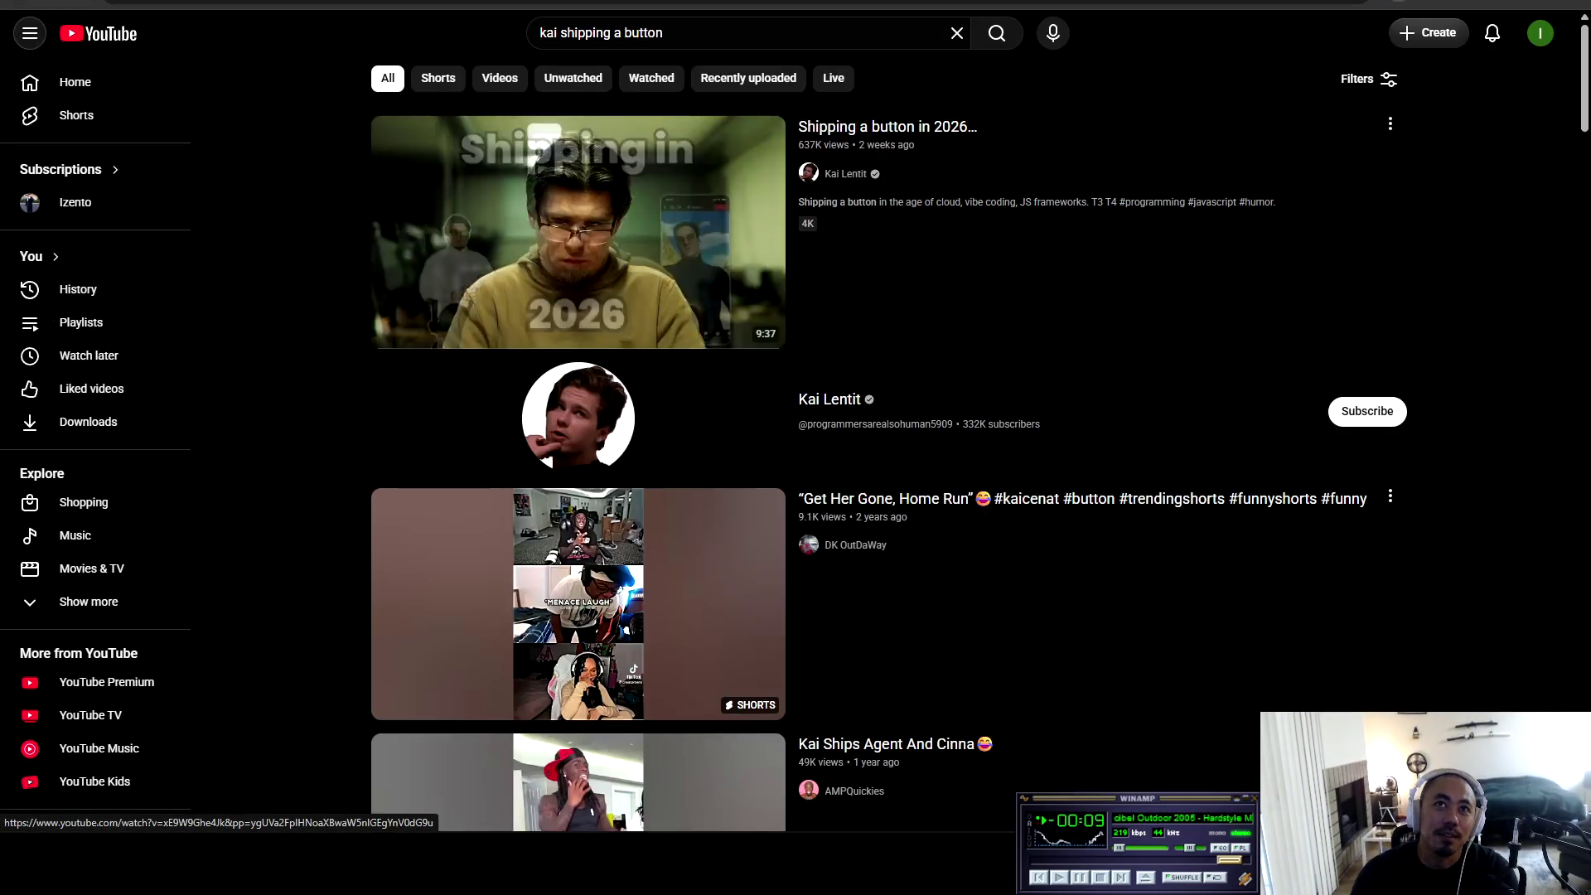
left_click(545, 137)
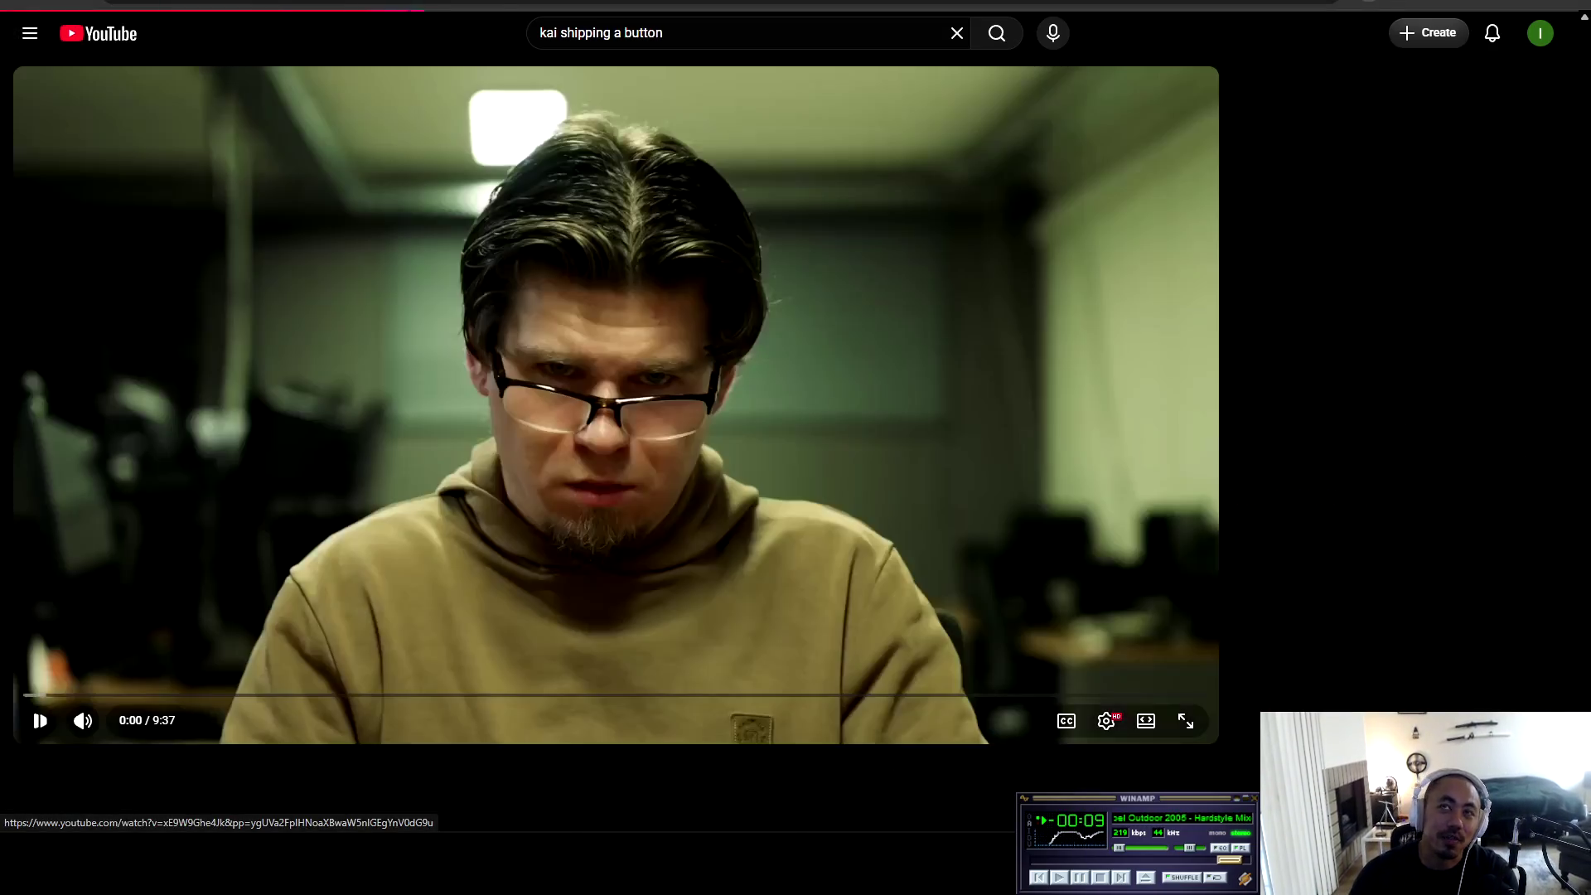
left_click(544, 137)
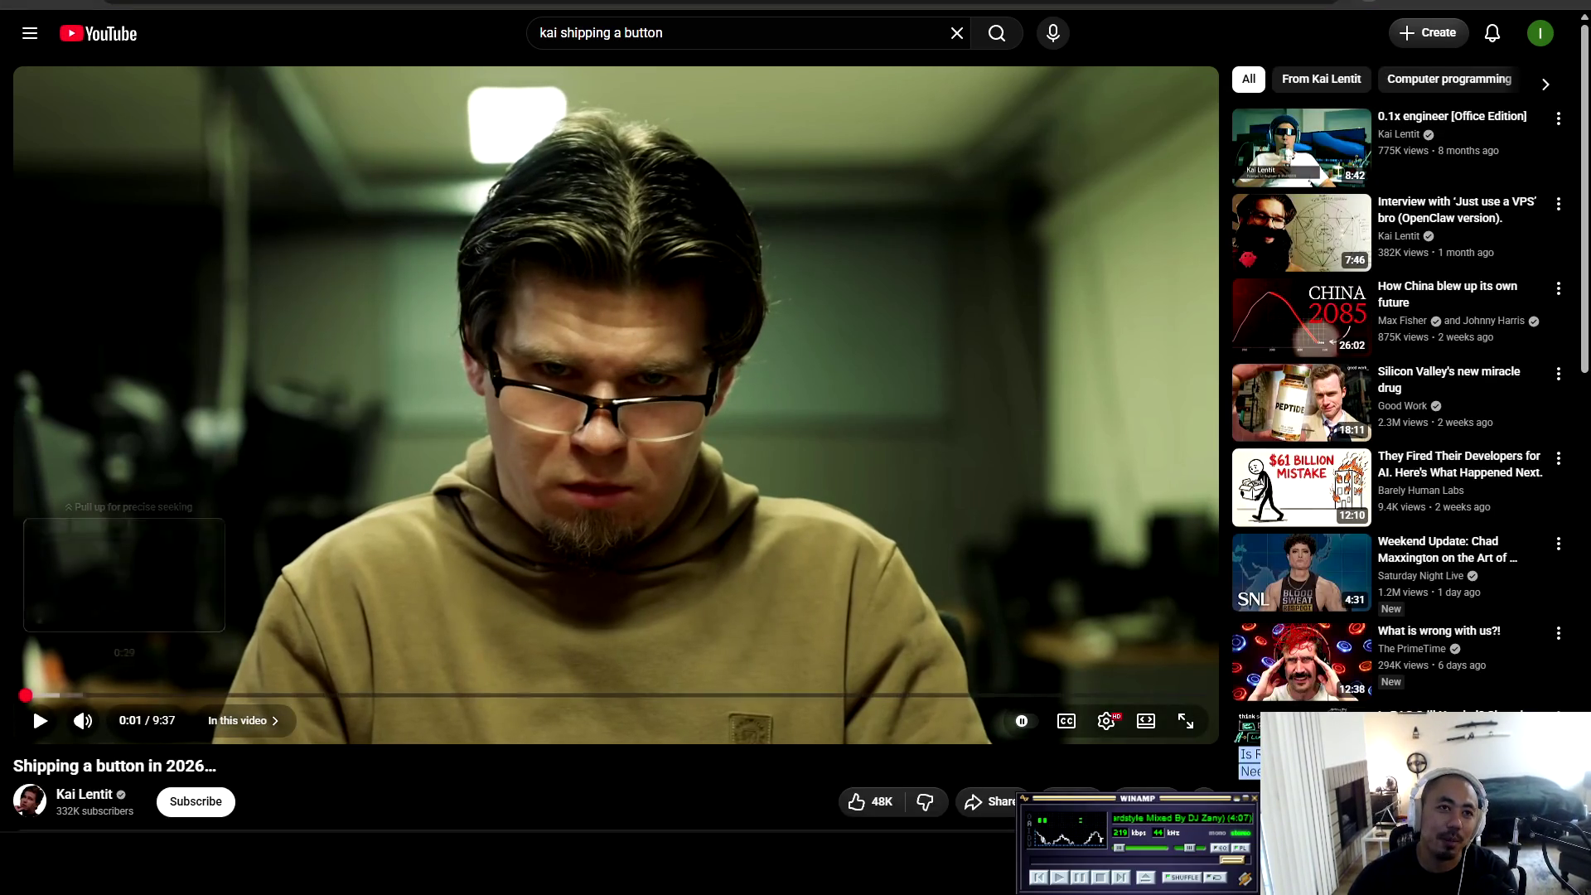
left_click(25, 694)
left_click(40, 720)
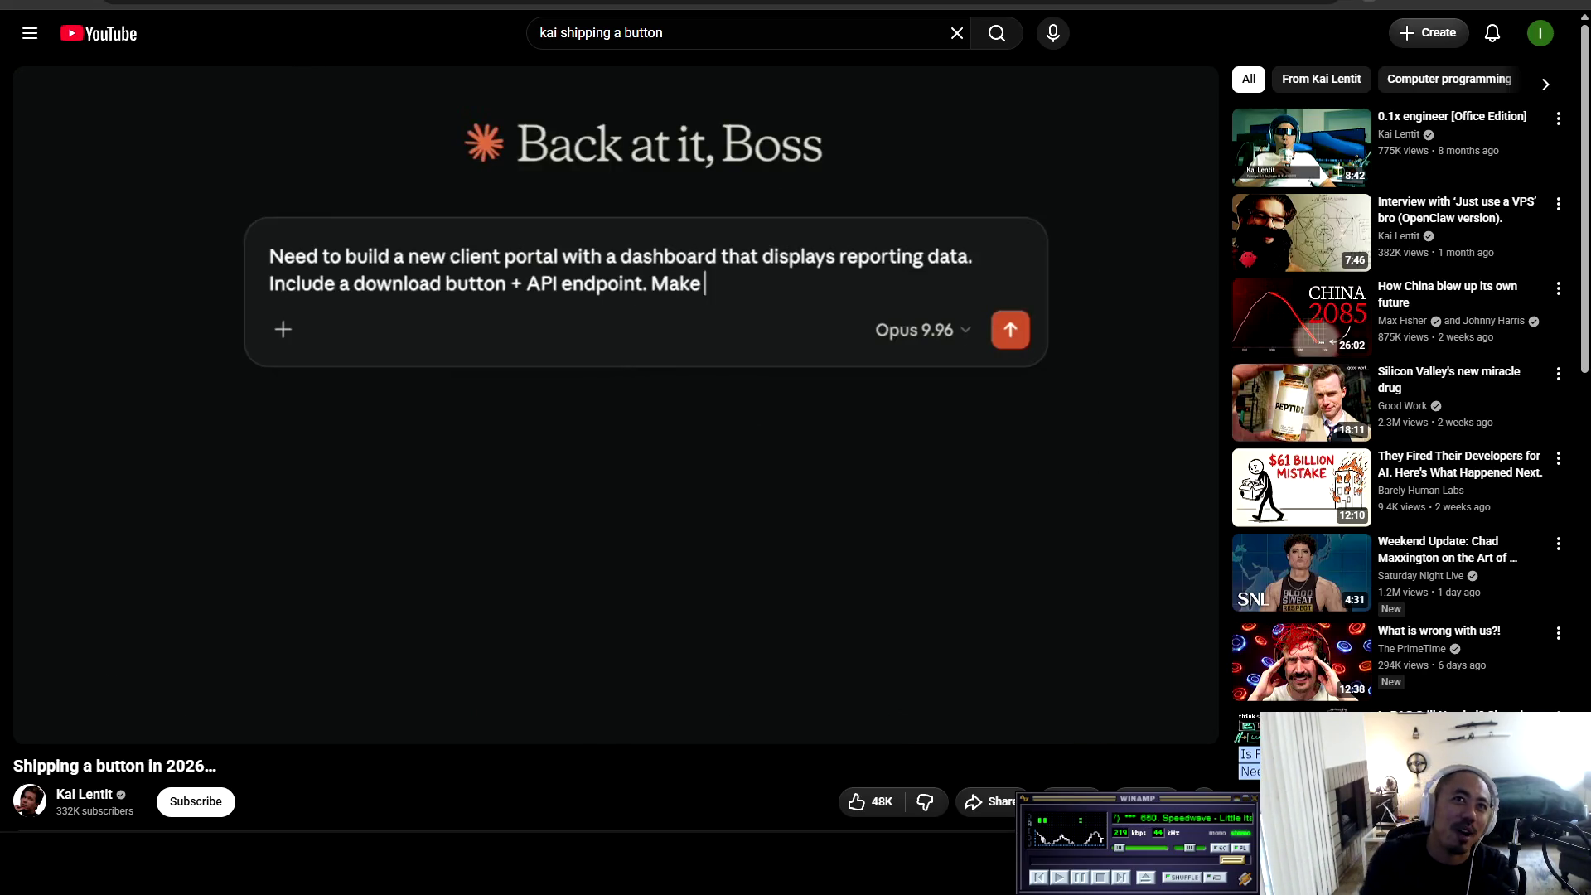
key("space")
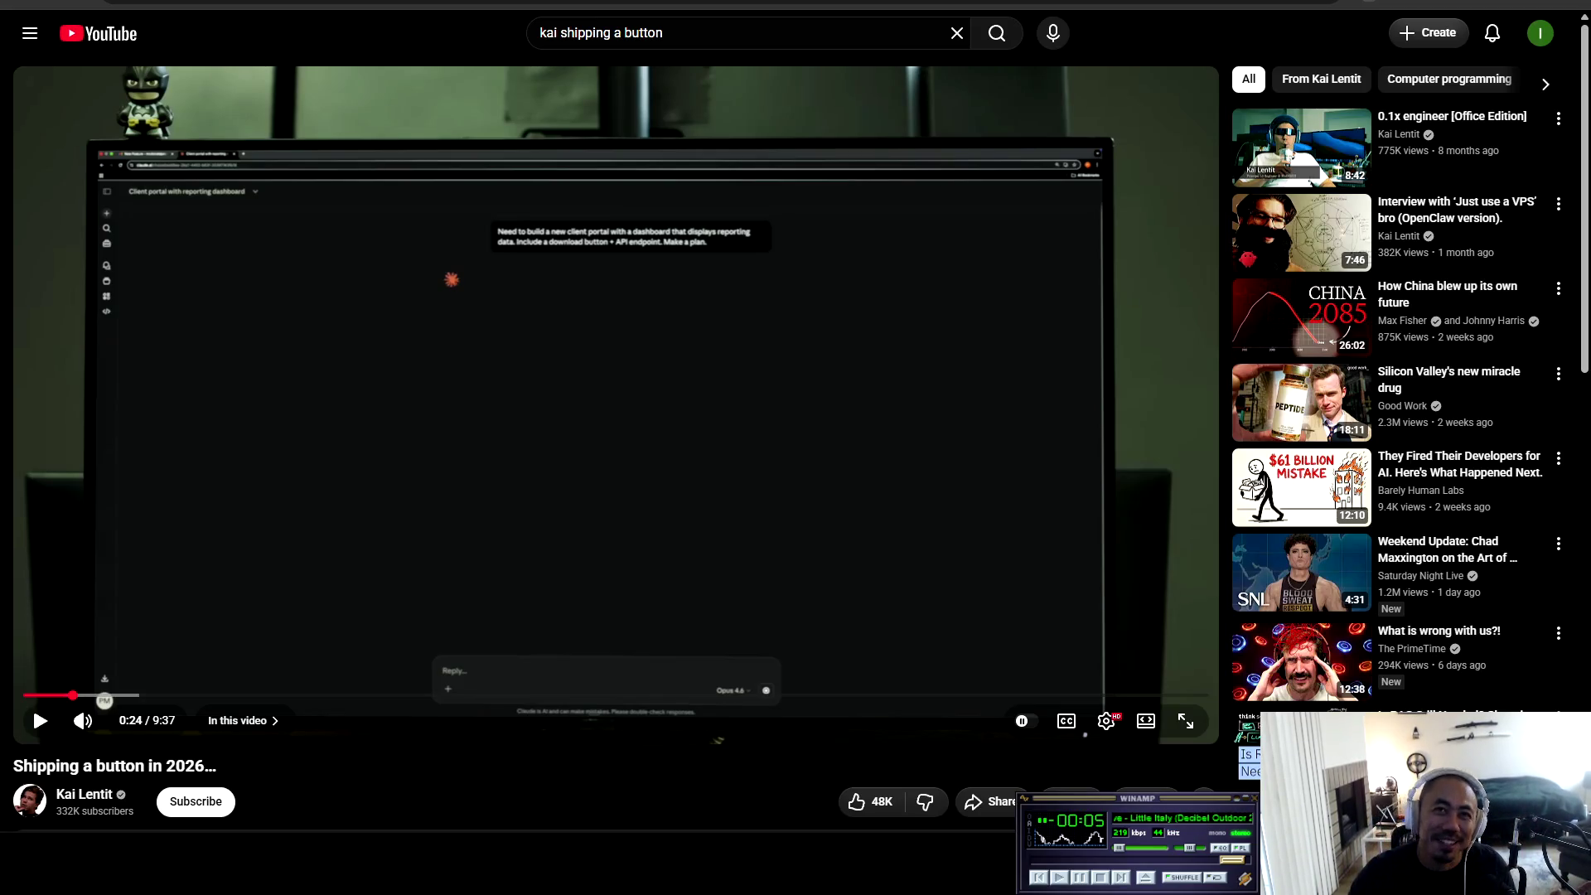
key("ctrl+Tab")
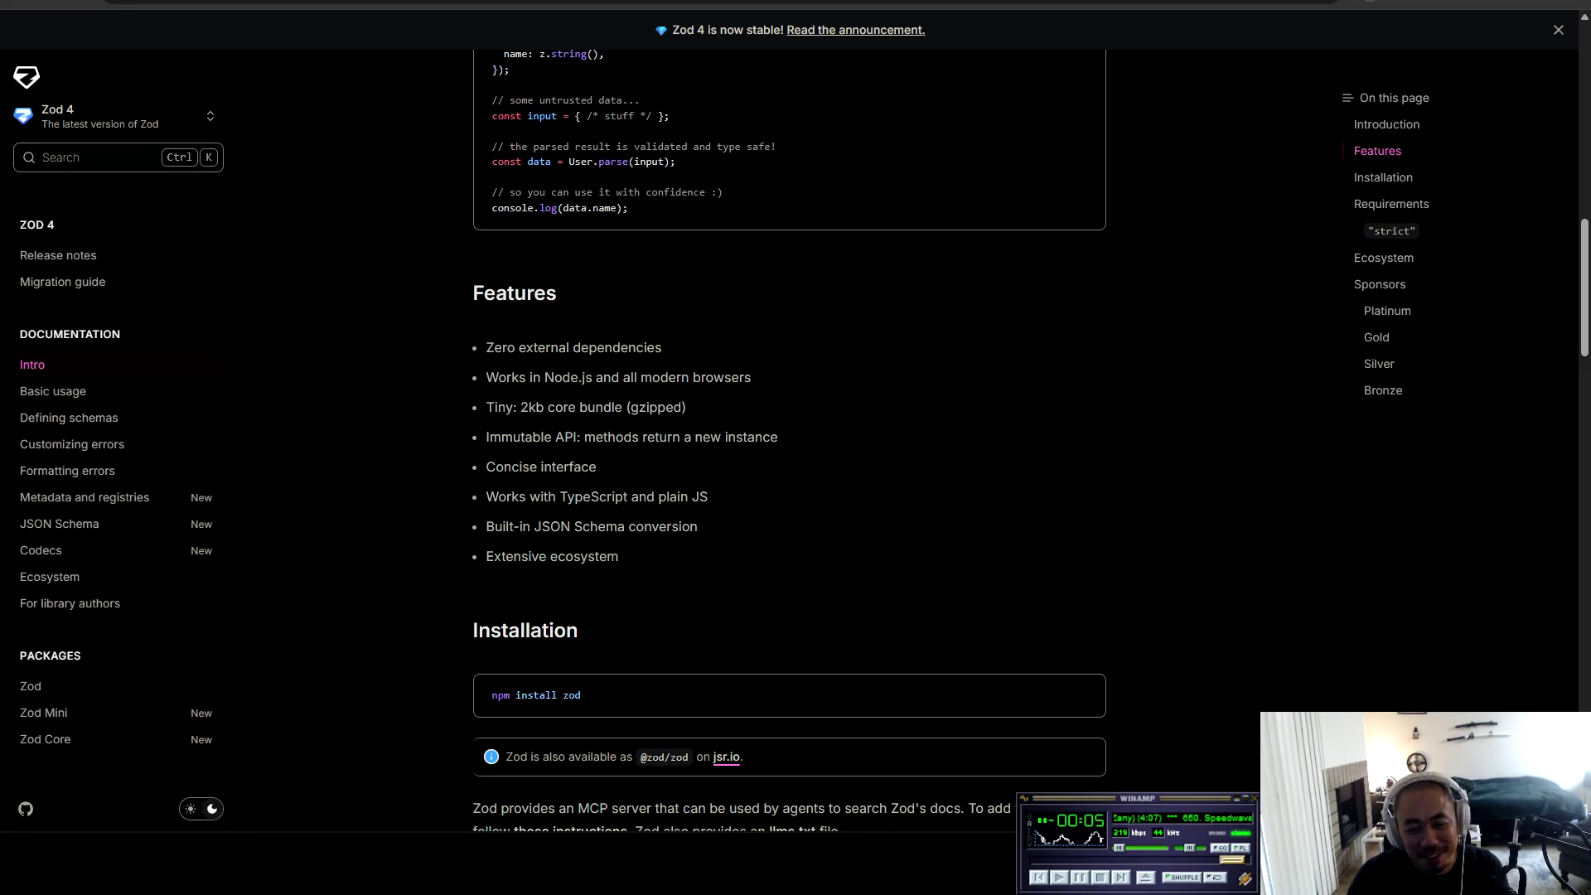
Step: Resume the Winamp music playback
left_click(1059, 878)
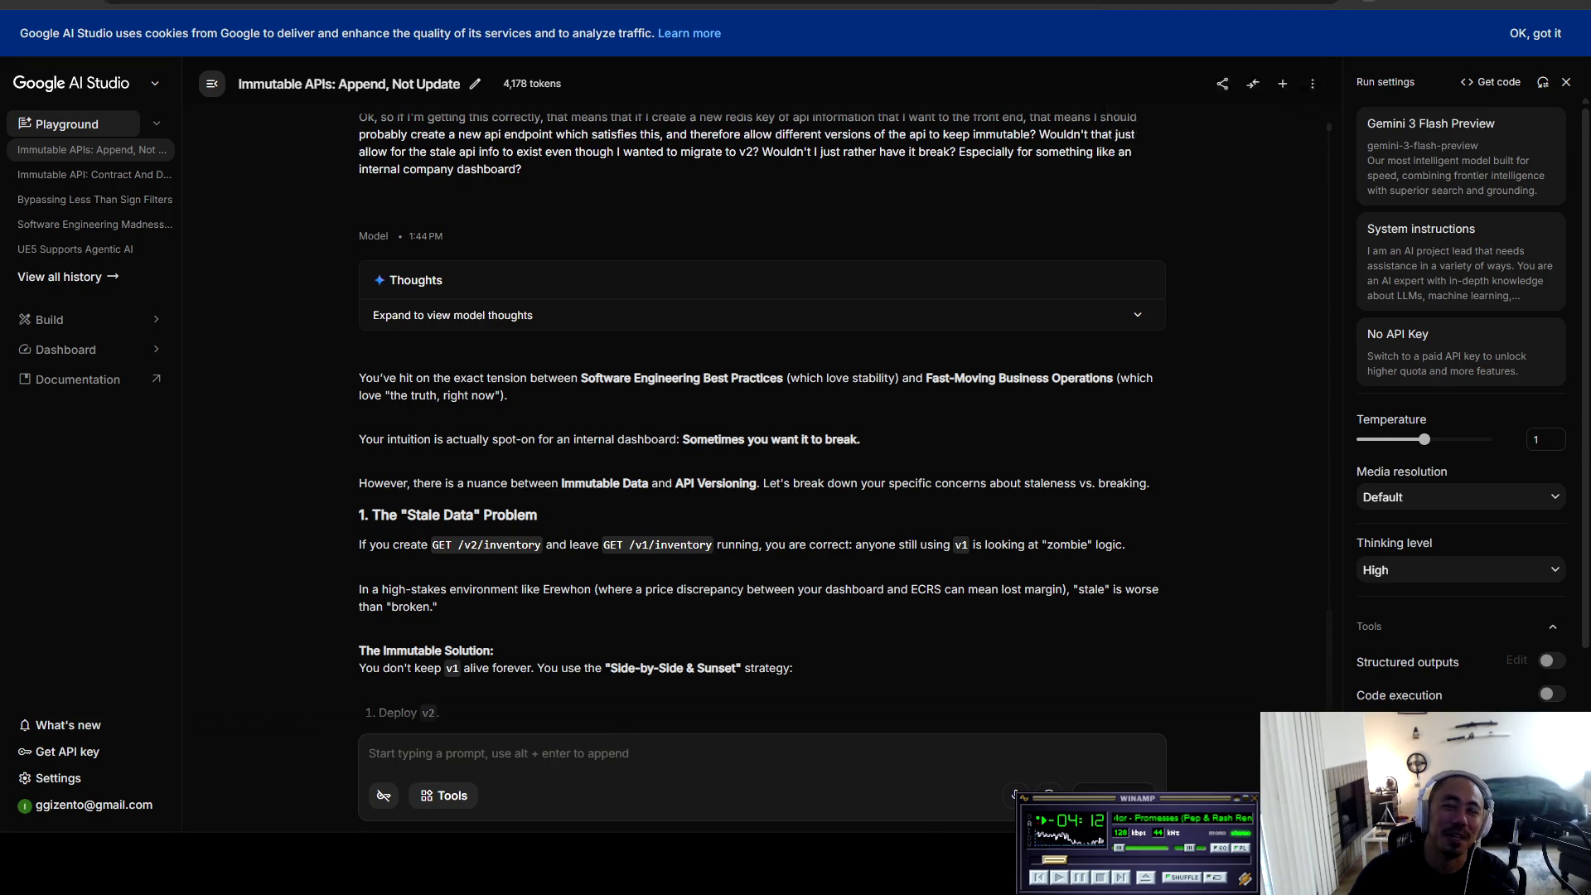
Step: Glance at the paused YouTube video, then bring the Cursor workspace to the front
left_click(1160, 3)
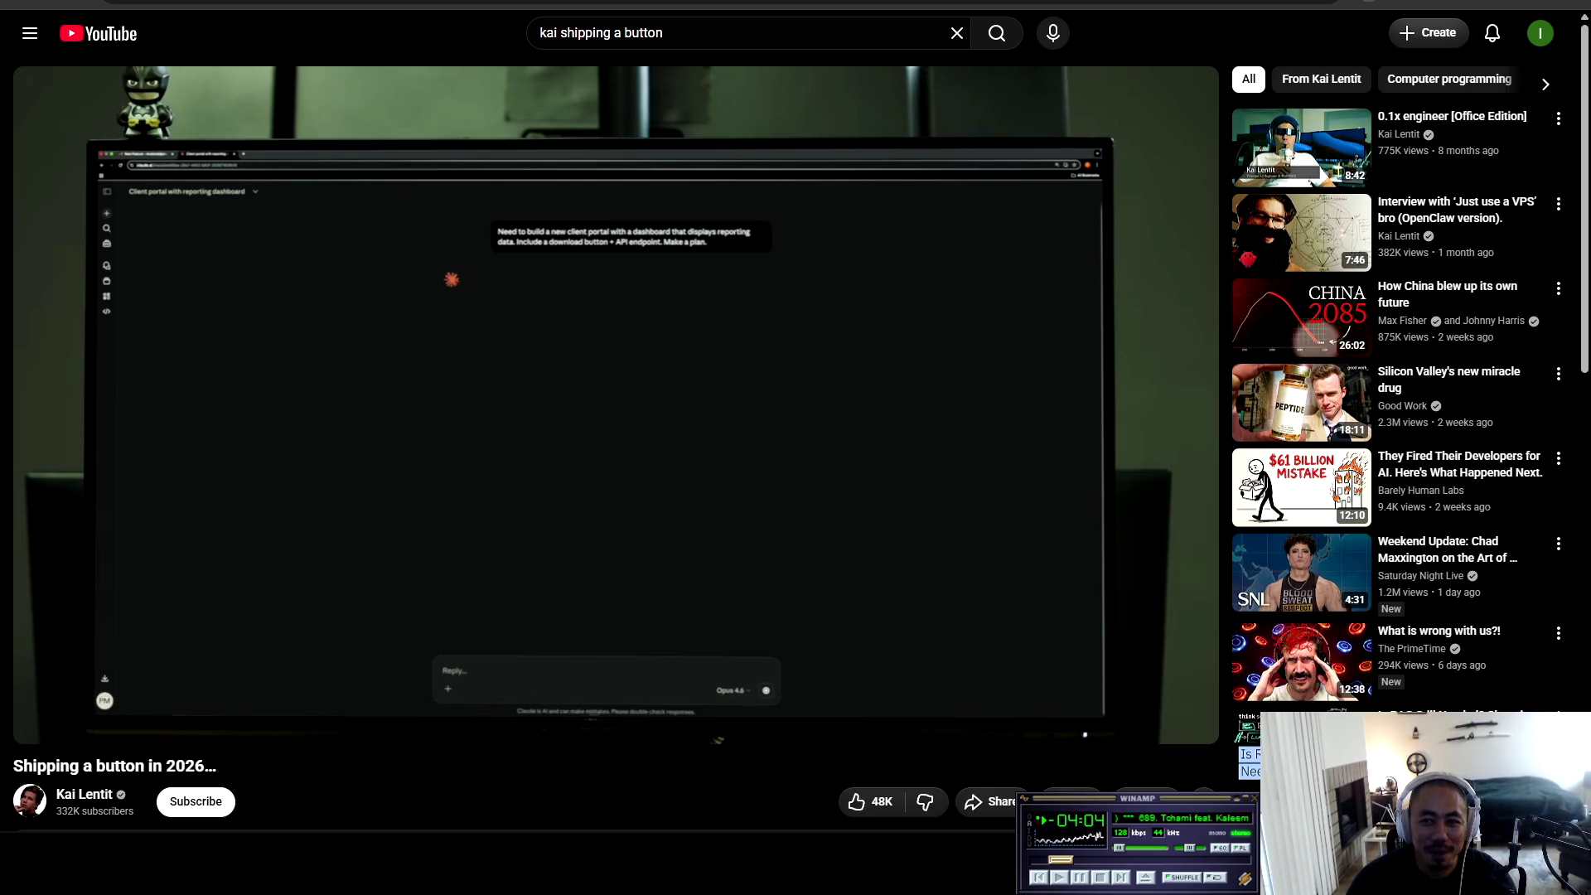
key("alt+Tab")
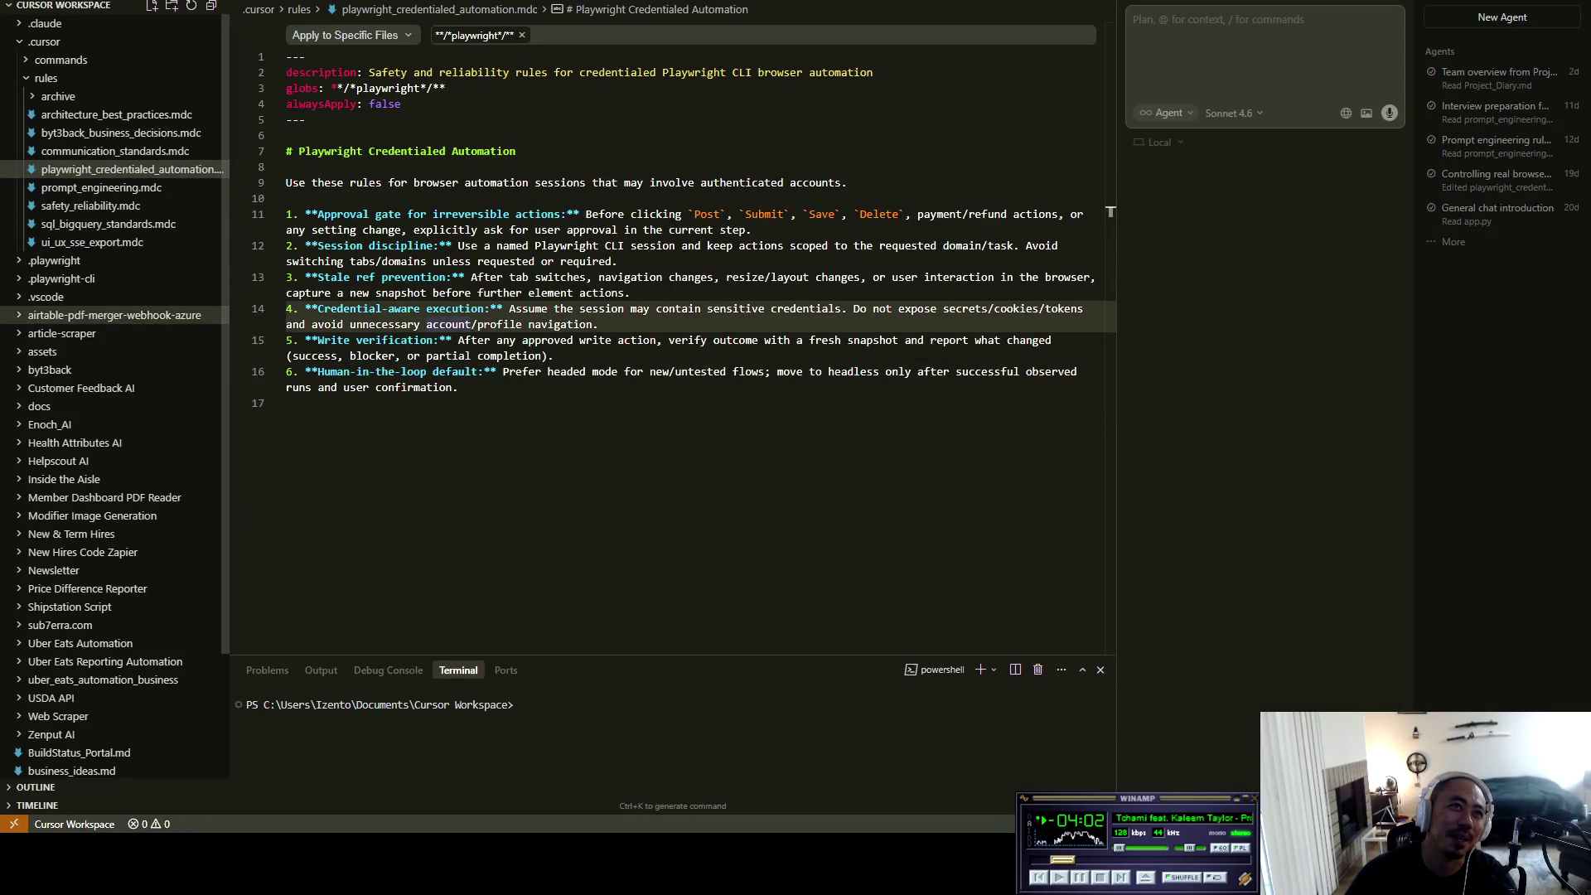
Step: Expand the Zenput AI folder in Cursor and open bigquery_writer.py
scroll(116, 464, "down", 2)
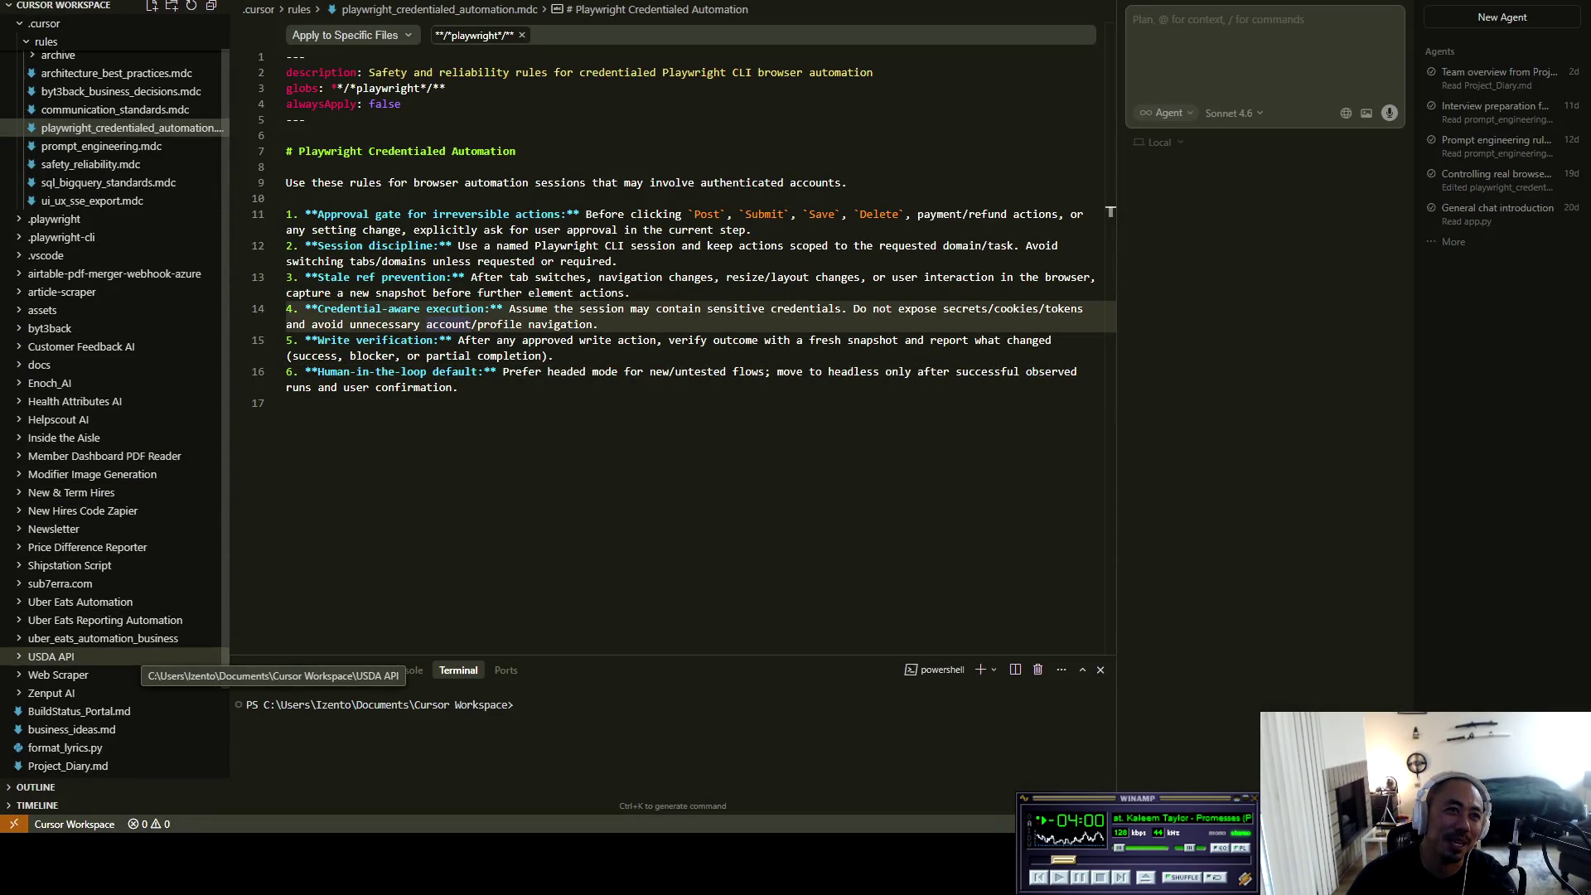
left_click(50, 693)
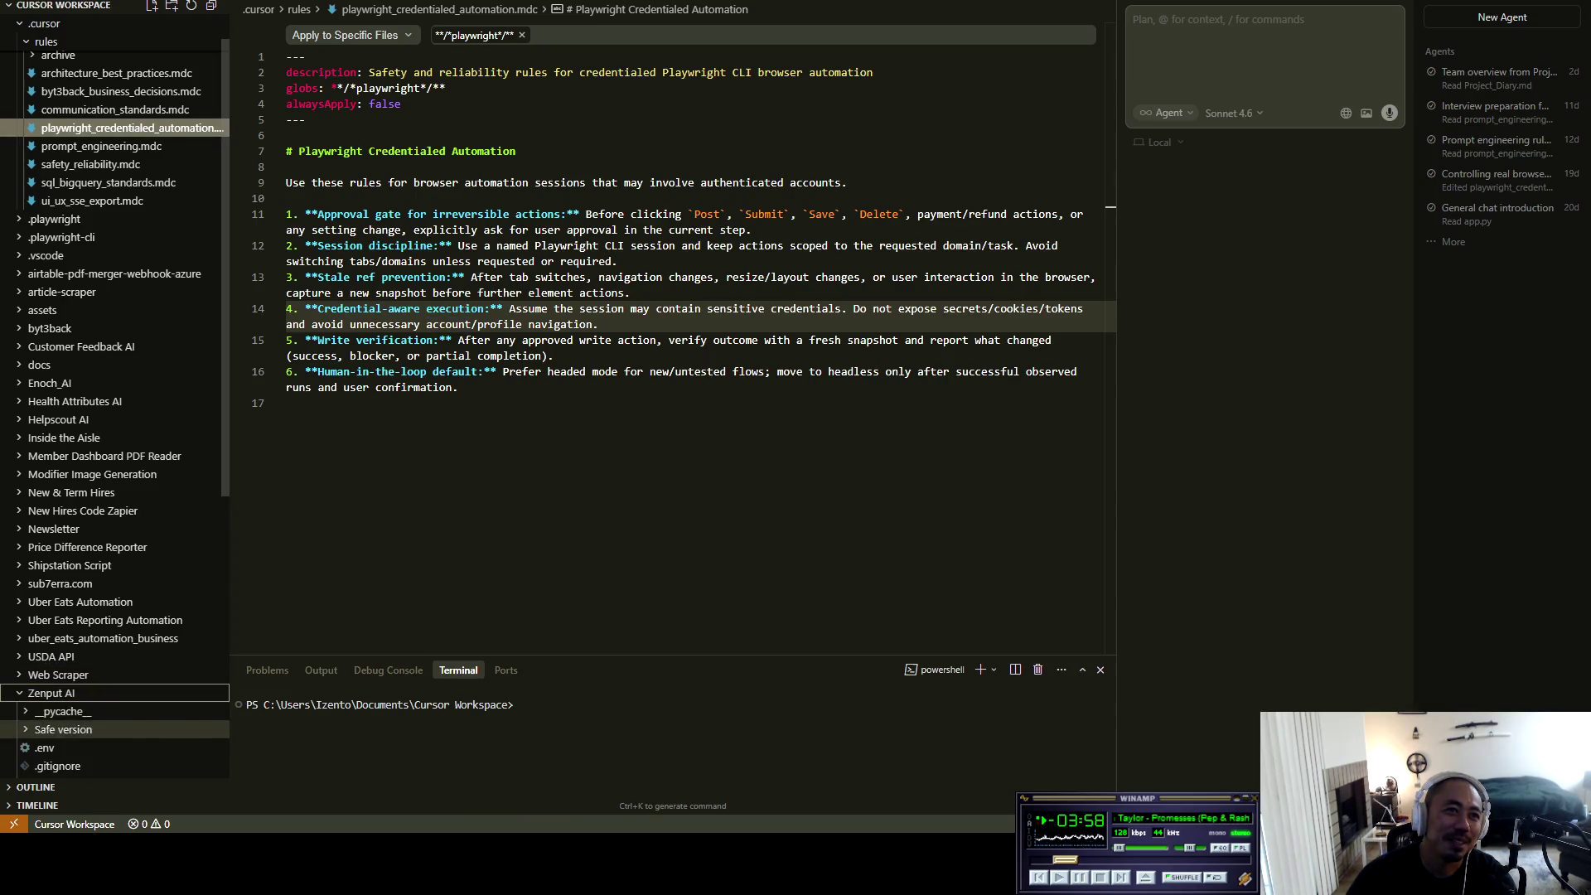
scroll(100, 630, "down", 4)
left_click(79, 673)
Step: Read through the file's HTML-stripping code, then return to the YouTube video
mouse_move(286, 187)
left_mouse_down()
mouse_move(596, 376)
mouse_move(485, 455)
left_mouse_up()
left_click(287, 471)
scroll(288, 471, "down", 2)
mouse_move(395, 498)
left_mouse_down()
mouse_move(497, 482)
mouse_move(287, 261)
left_mouse_up()
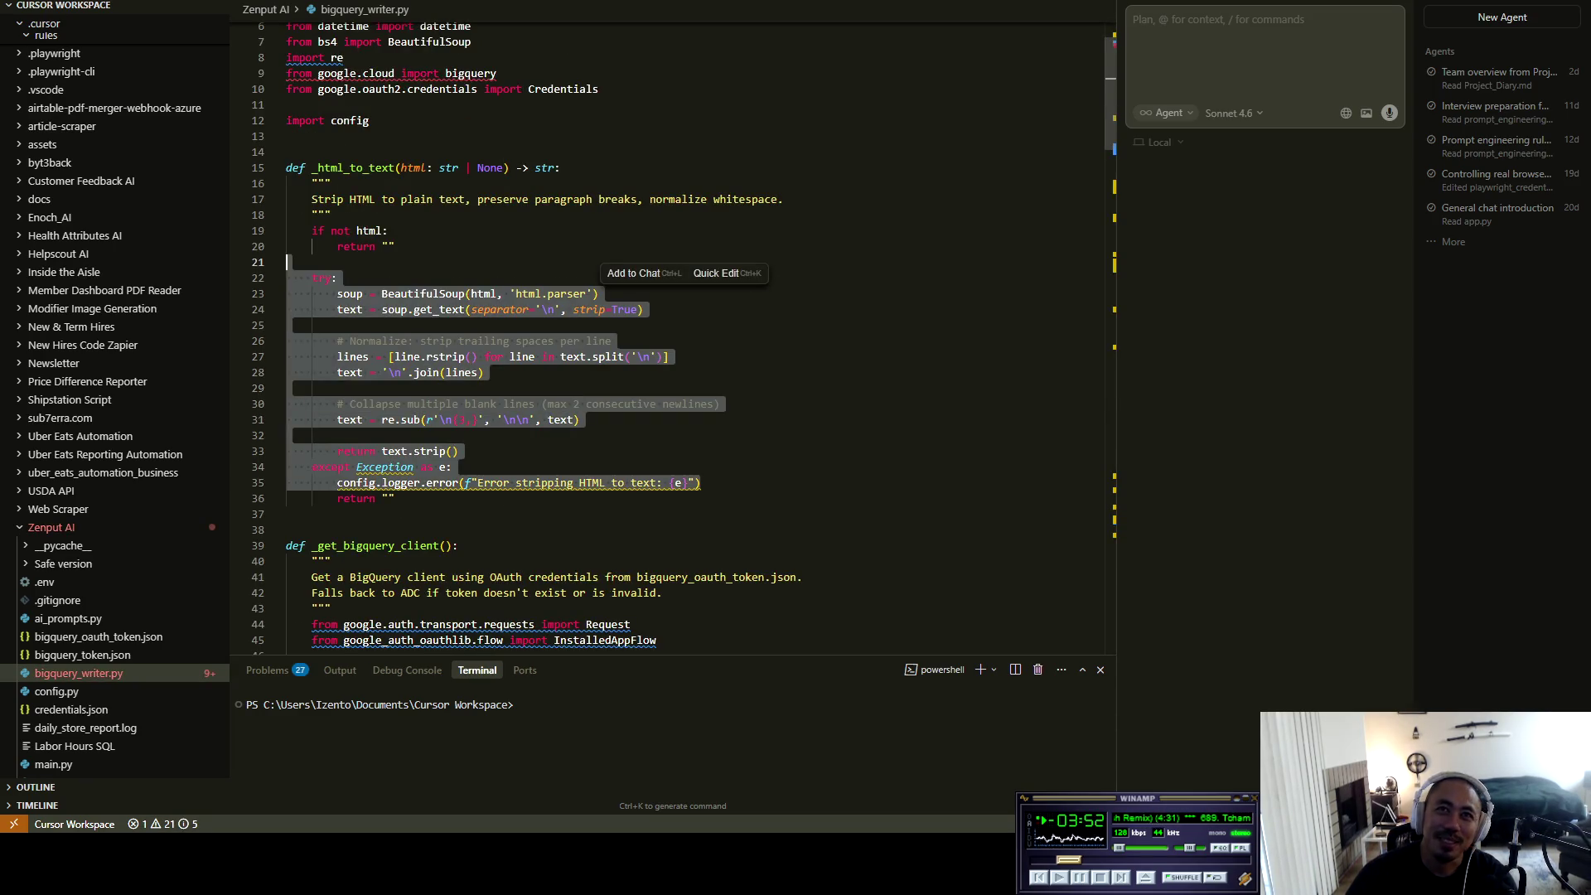
left_click(382, 293)
scroll(382, 294, "up", 2)
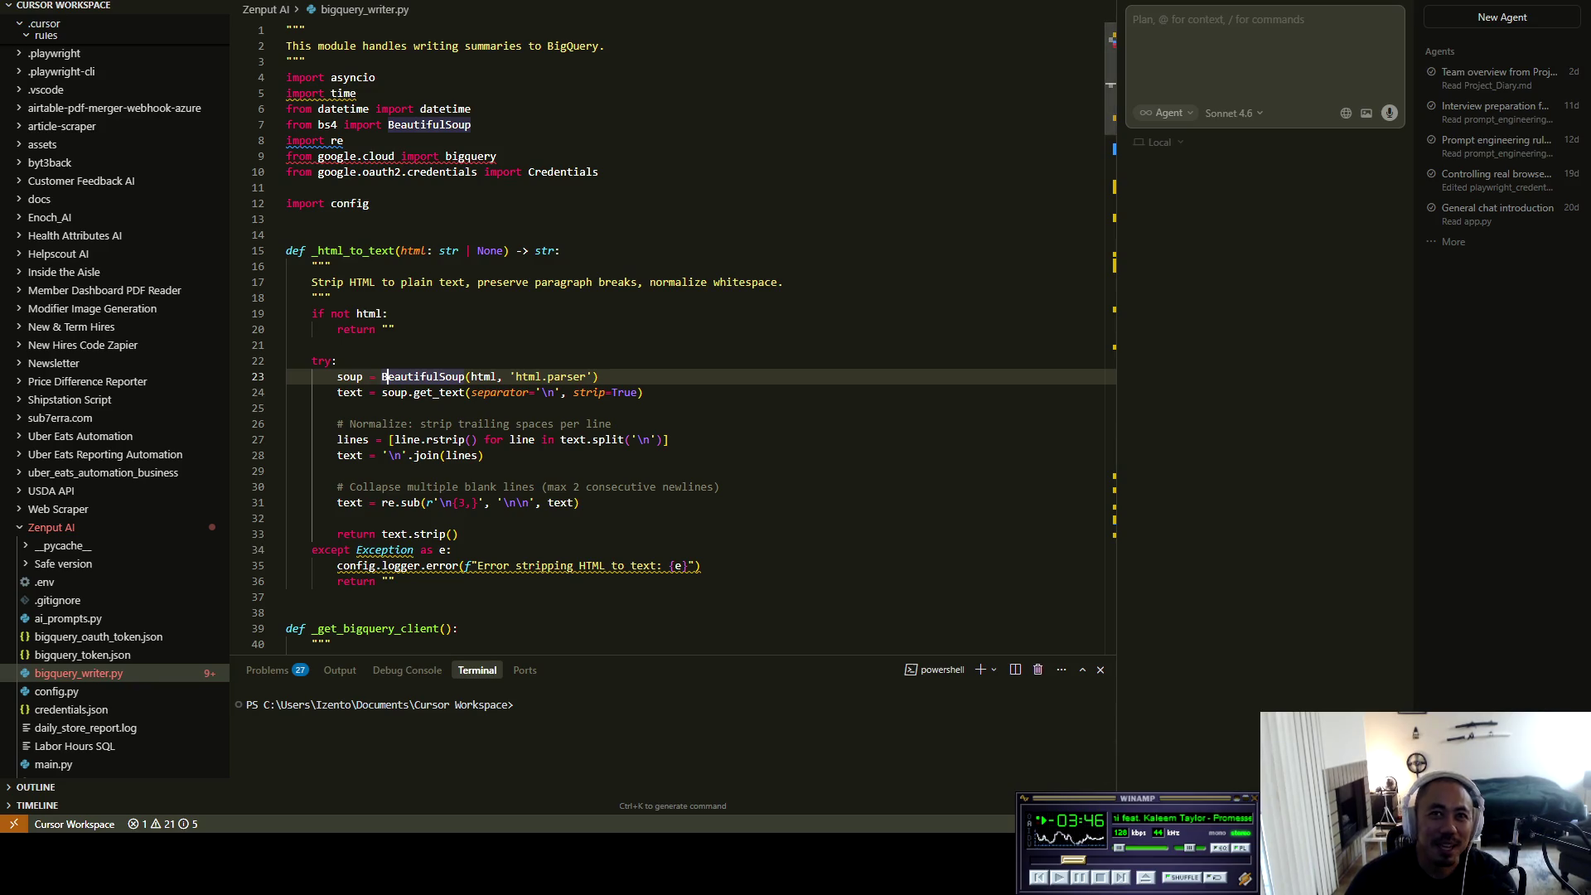
key("alt+Tab")
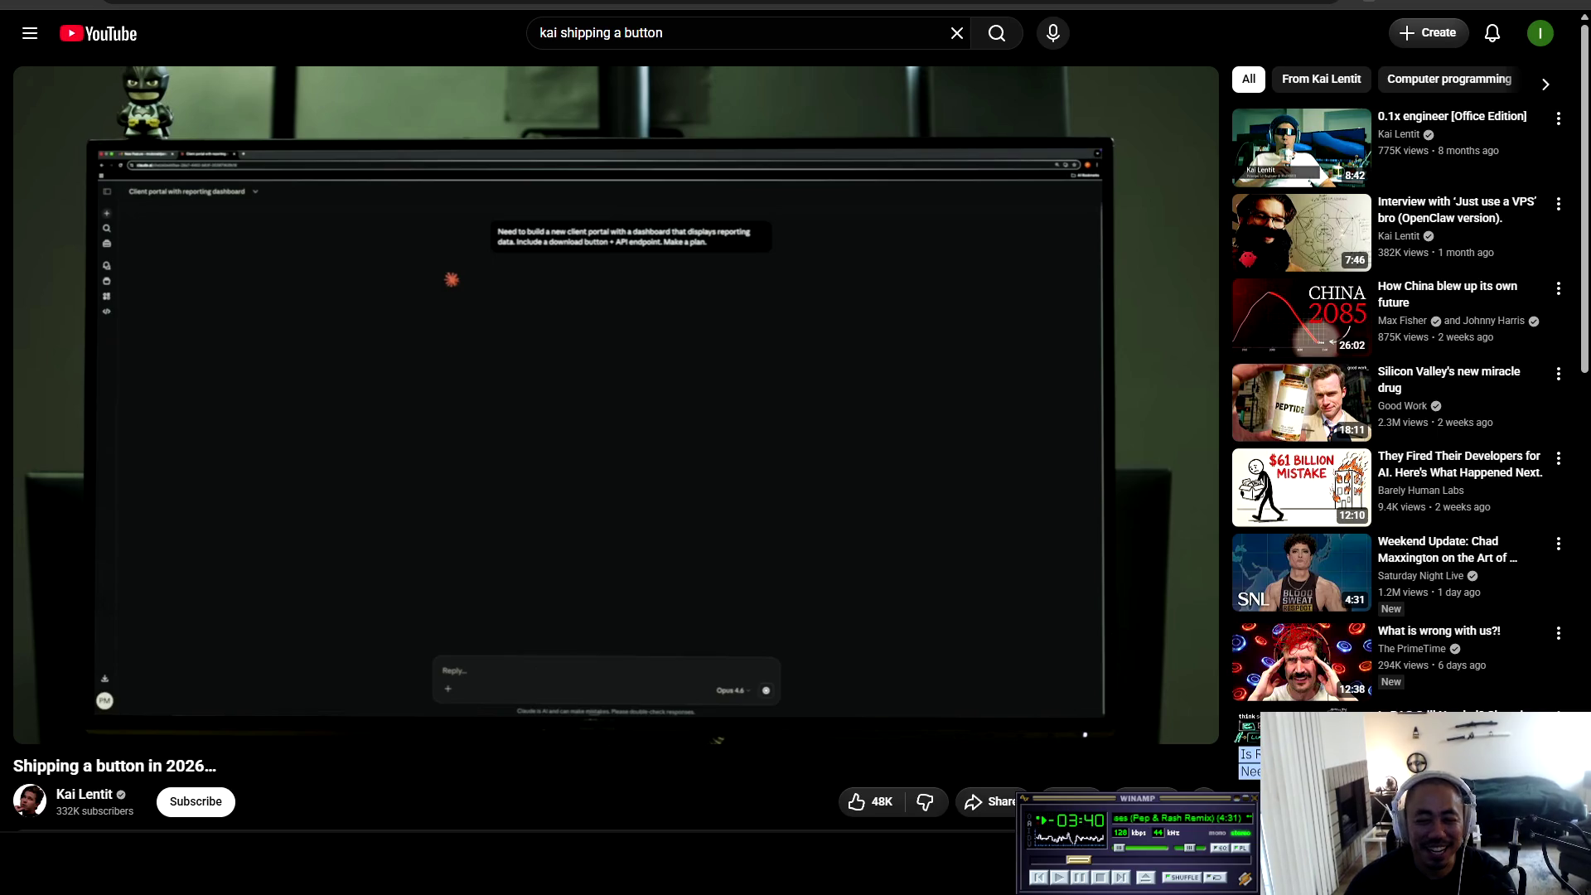
Step: Resume the video, skip ahead to about 1:58 and pause on the Gmail scene
mouse_move(32, 704)
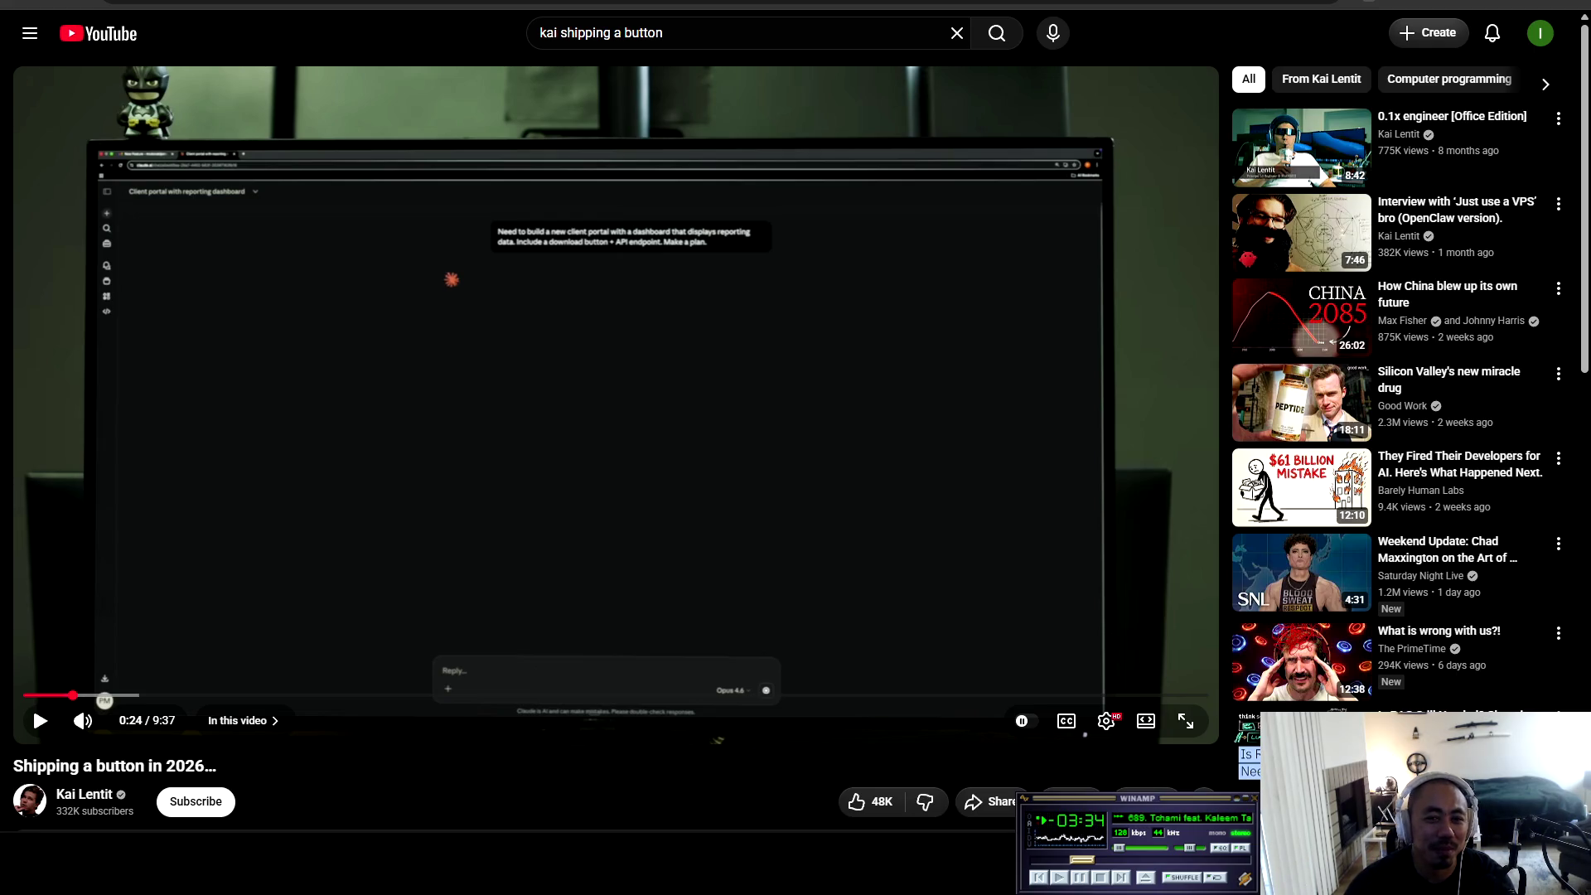
left_click(38, 720)
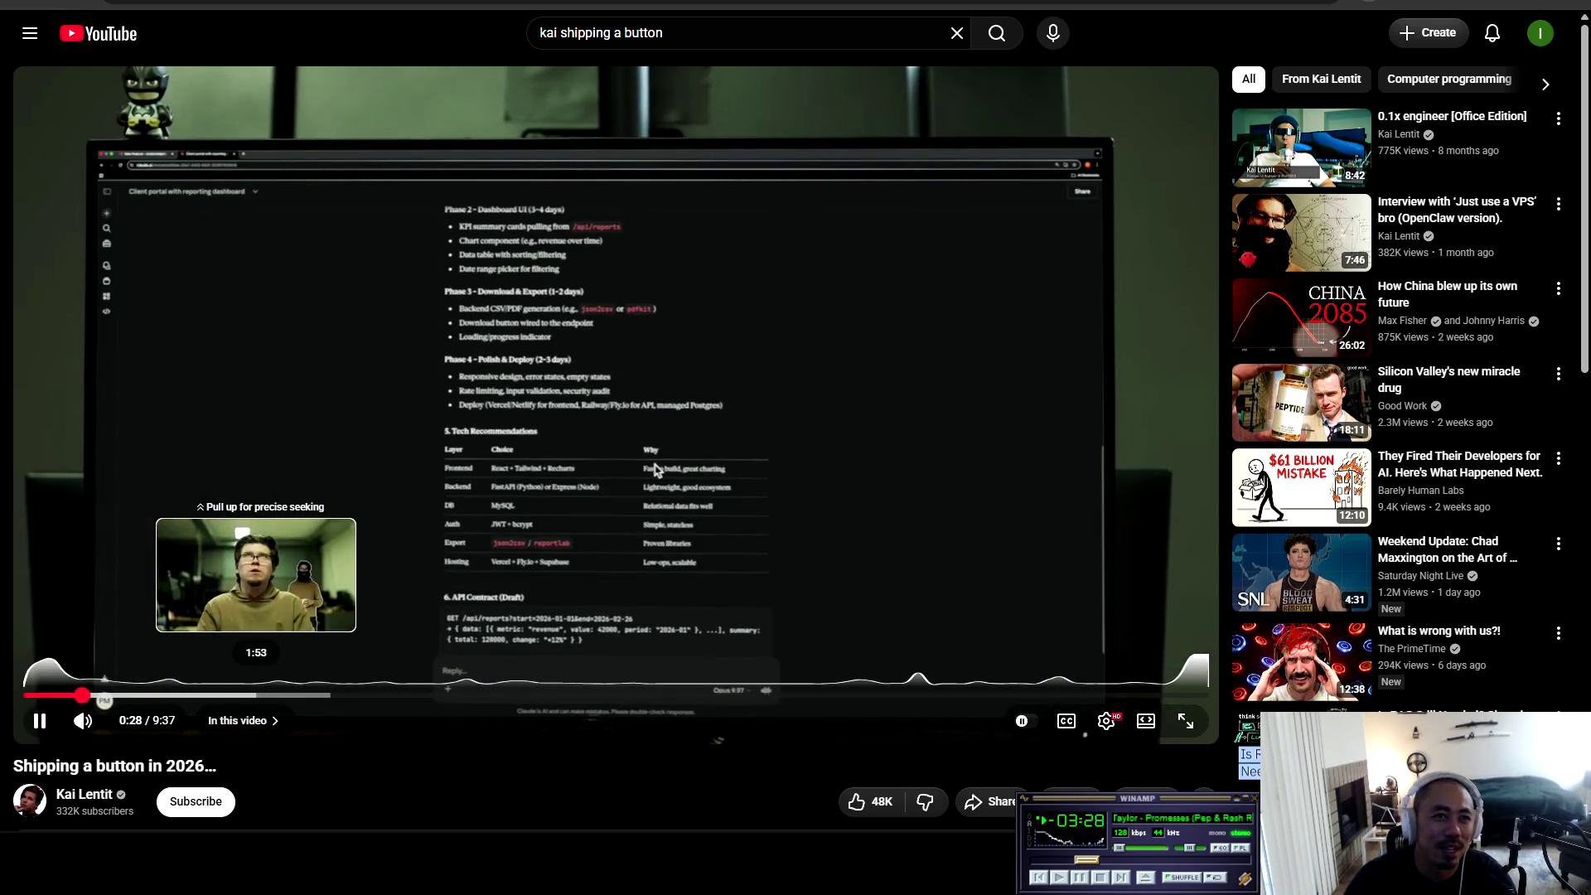
left_click(261, 694)
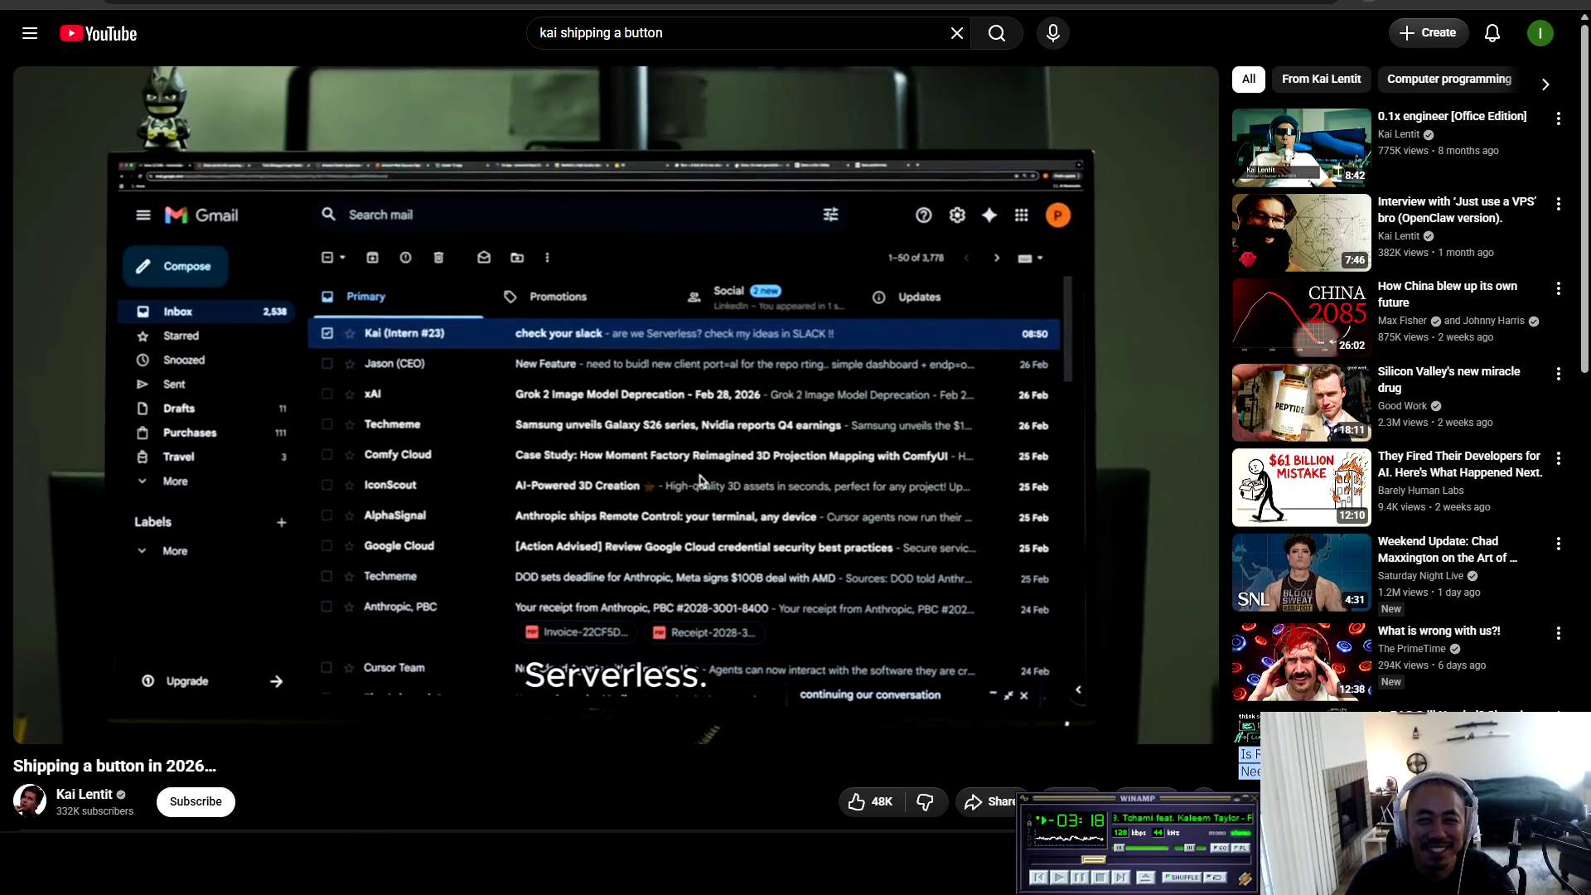
key("space")
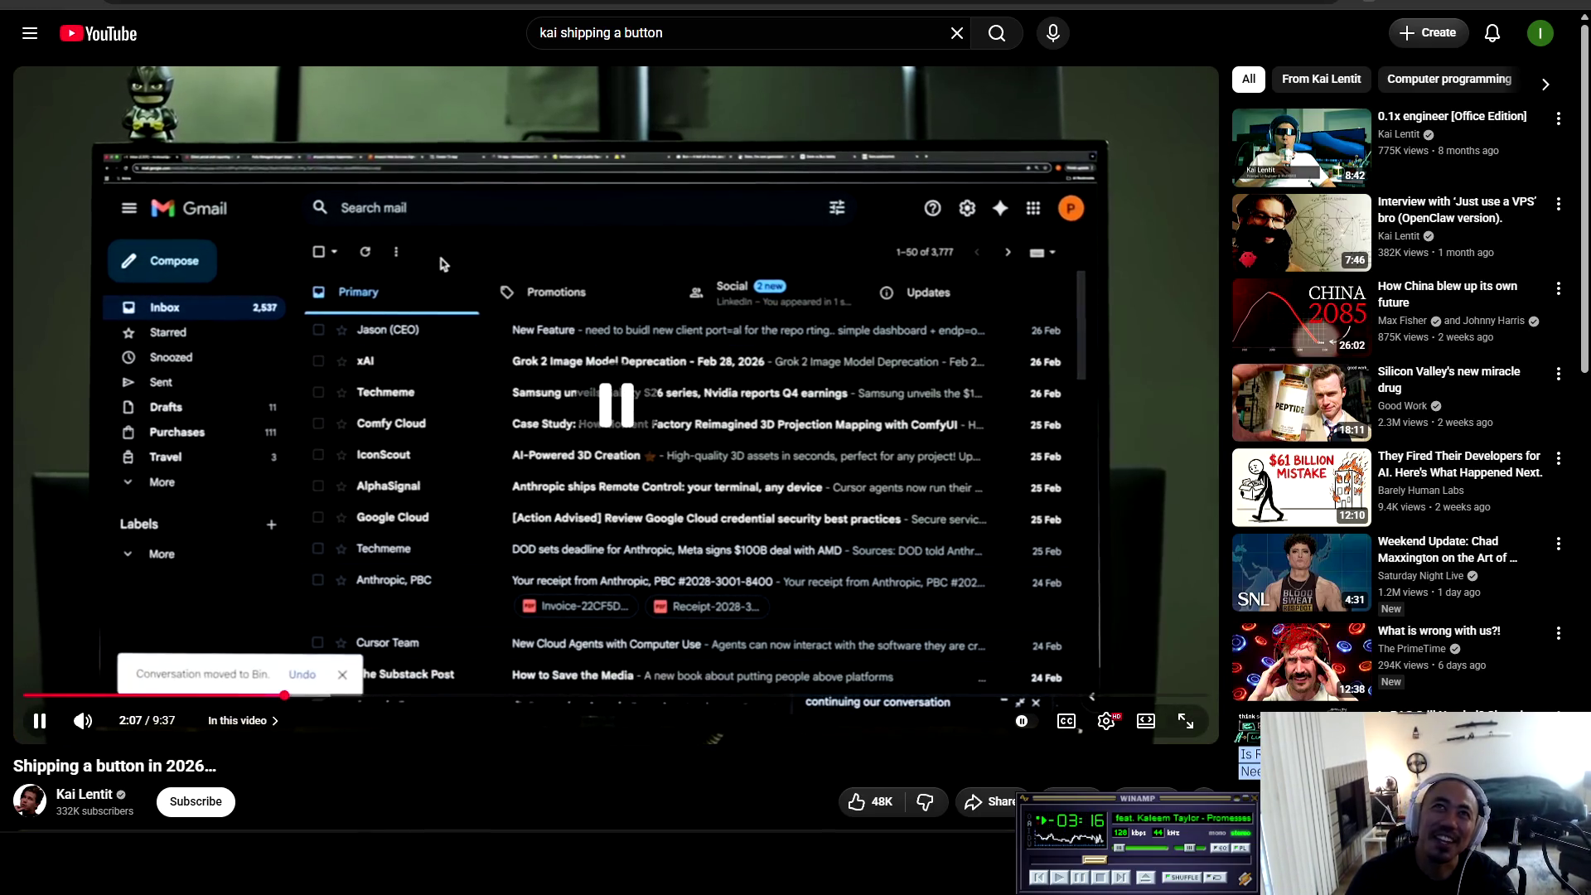
key("alt+Tab")
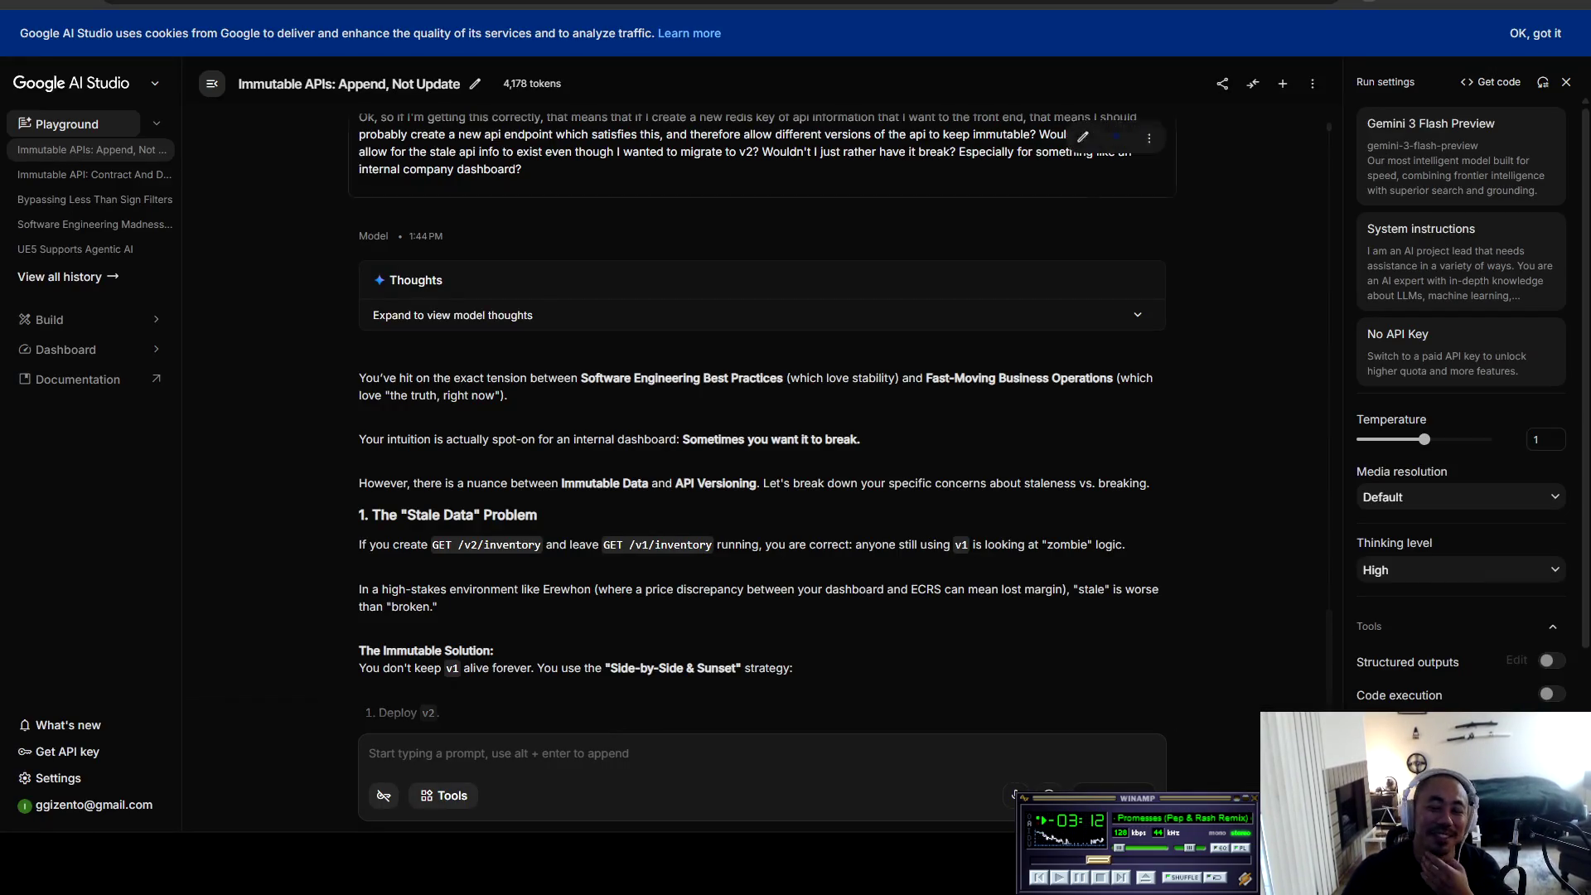
Step: Return to the YouTube video and drag its playhead back to 0:00
key("alt+Tab")
scroll(616, 447, "down", 3)
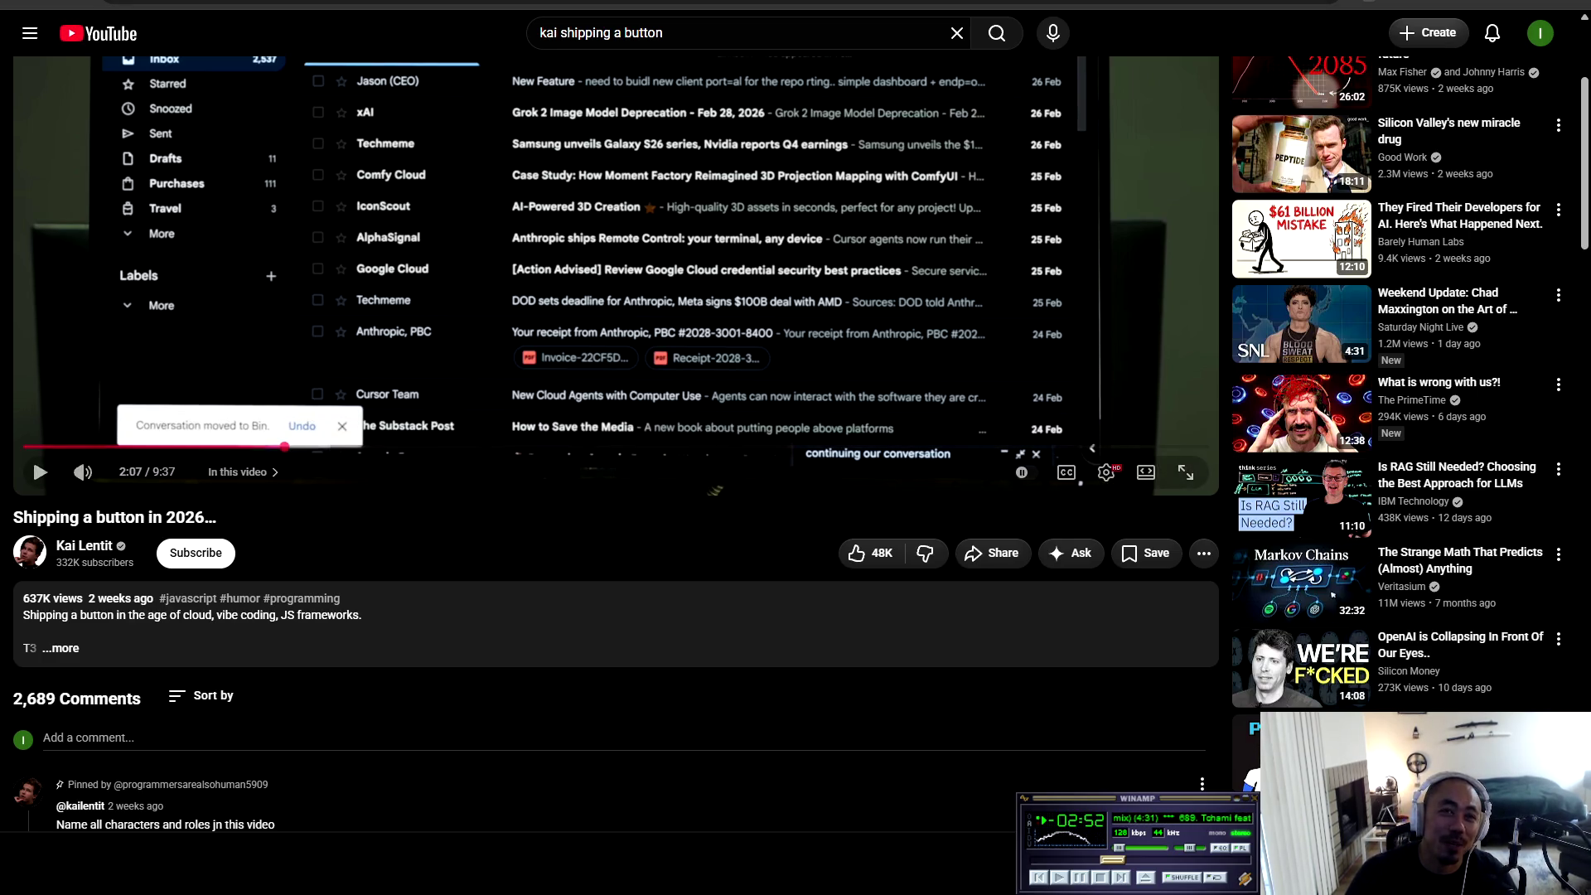
left_click_drag(231, 446, 24, 446)
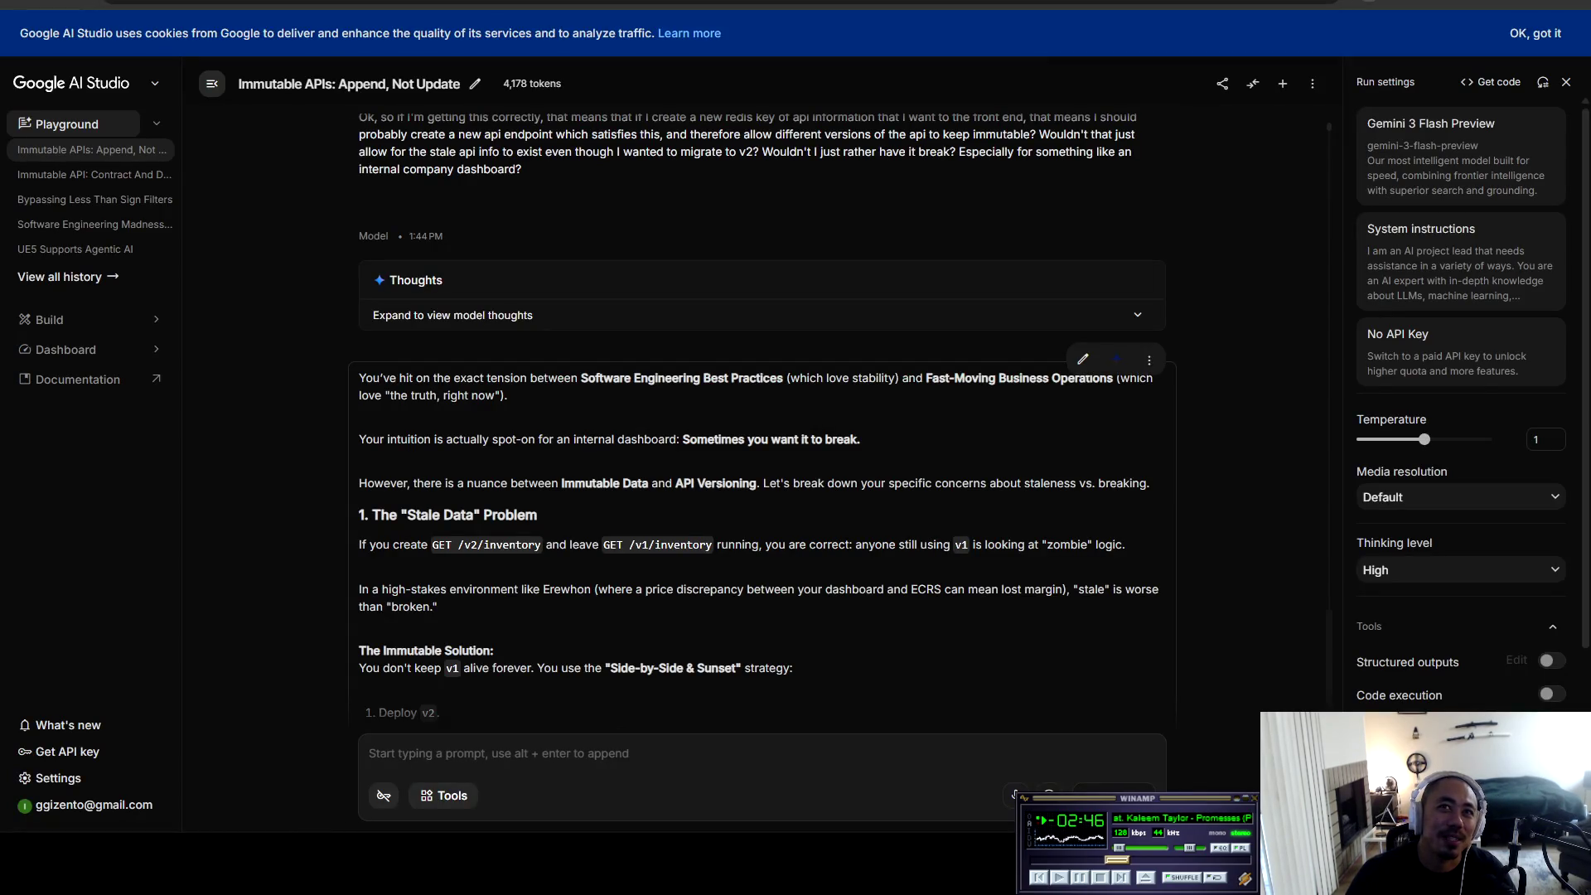
left_click_drag(373, 439, 860, 439)
left_click(860, 439)
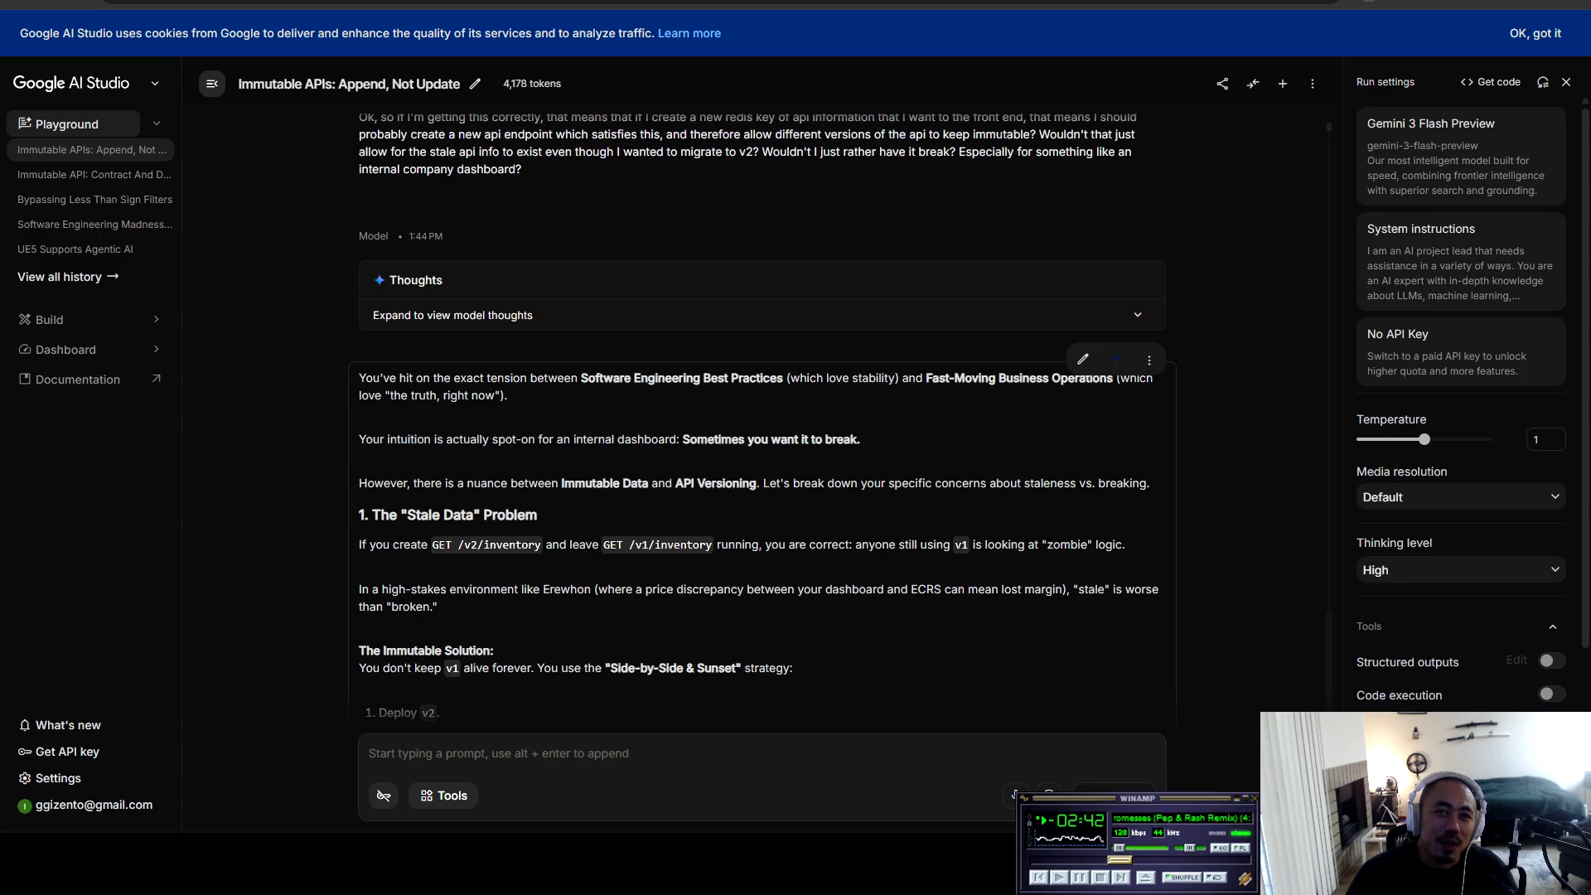
mouse_move(375, 483)
left_mouse_down()
mouse_move(1151, 483)
mouse_move(504, 515)
mouse_move(537, 514)
left_mouse_up()
left_click(537, 515)
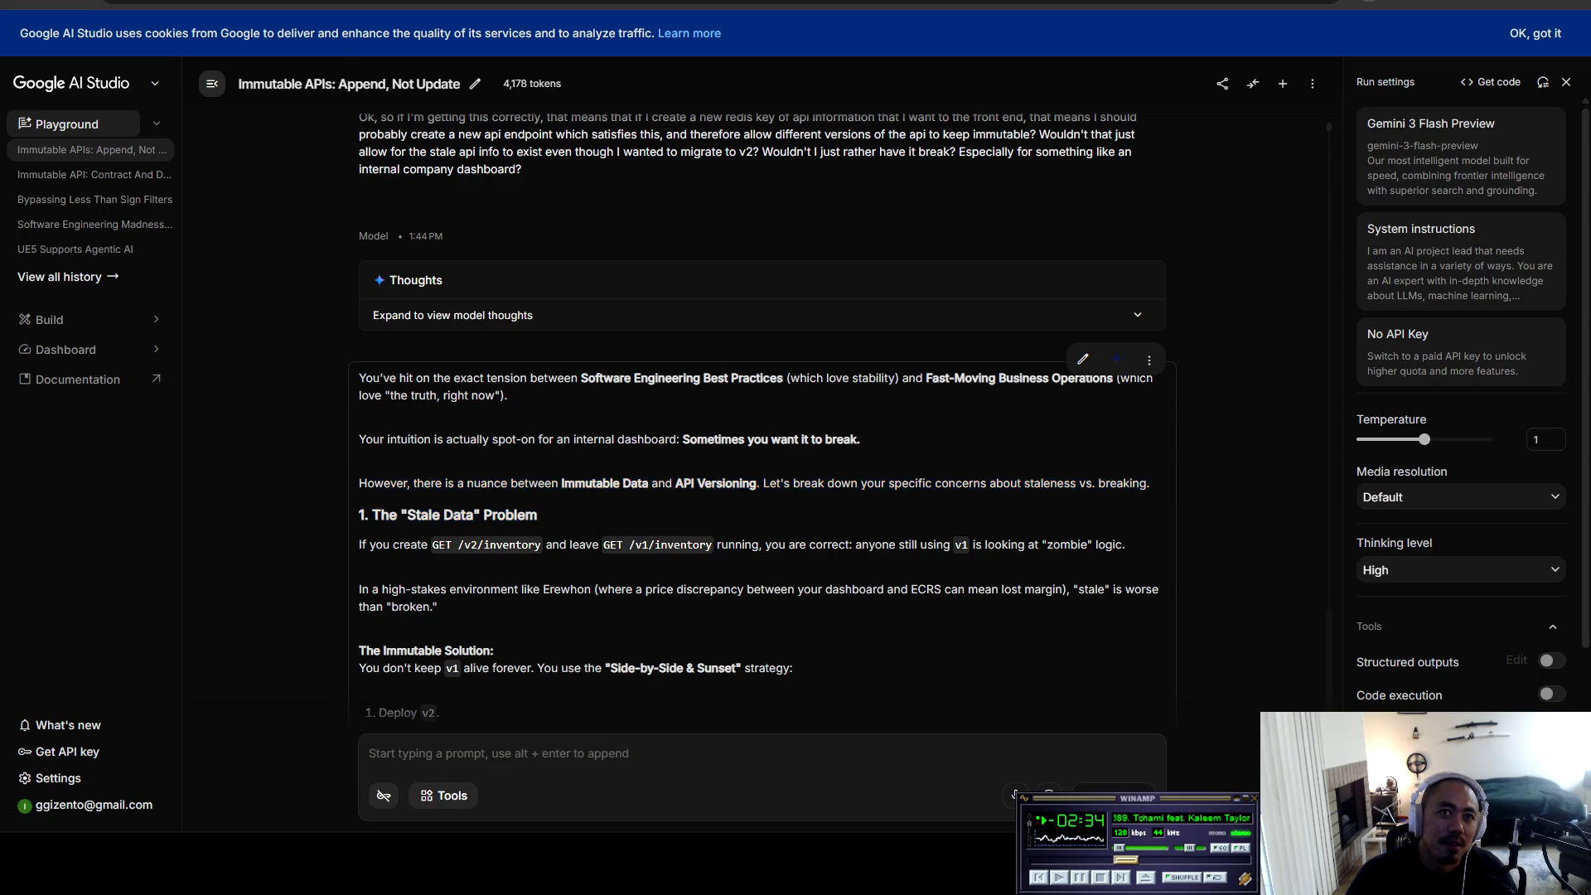
scroll(536, 515, "down", 2)
mouse_move(367, 379)
left_mouse_down()
mouse_move(1123, 379)
mouse_move(902, 423)
mouse_move(378, 423)
mouse_move(438, 441)
mouse_move(577, 423)
mouse_move(1134, 423)
mouse_move(437, 441)
left_mouse_up()
left_click(438, 441)
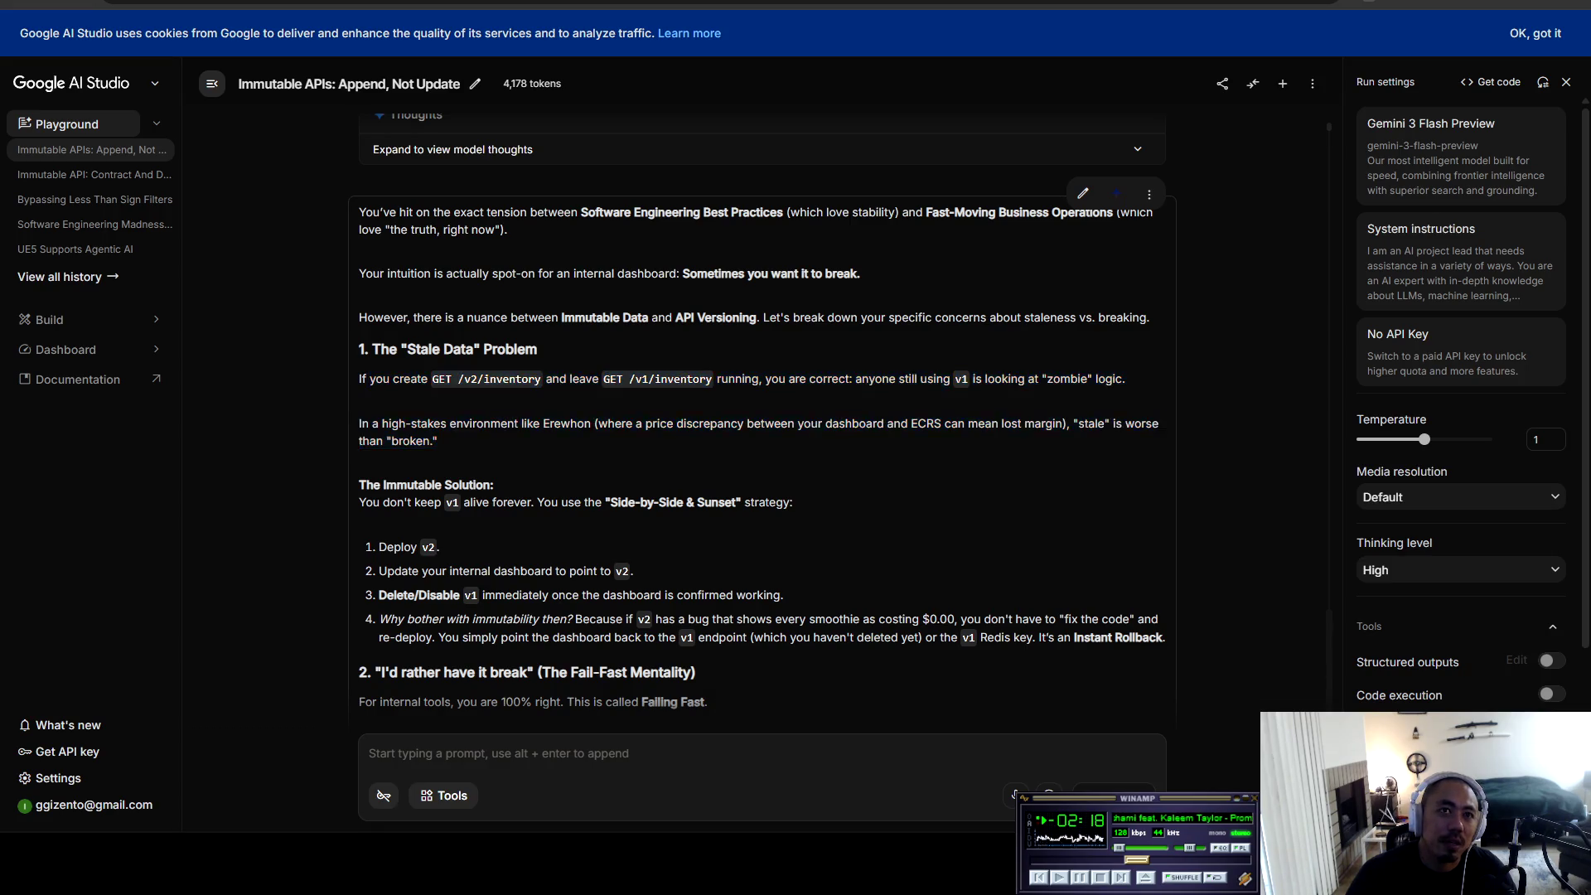
scroll(437, 441, "down", 2)
mouse_move(365, 318)
left_mouse_down()
mouse_move(432, 336)
mouse_move(793, 335)
mouse_move(439, 381)
mouse_move(398, 360)
mouse_move(418, 381)
mouse_move(406, 406)
mouse_move(584, 406)
mouse_move(522, 429)
mouse_move(405, 430)
mouse_move(783, 429)
mouse_move(424, 453)
mouse_move(1159, 453)
mouse_move(435, 472)
mouse_move(1151, 472)
mouse_move(828, 265)
mouse_move(1164, 472)
left_mouse_up()
left_click(1164, 472)
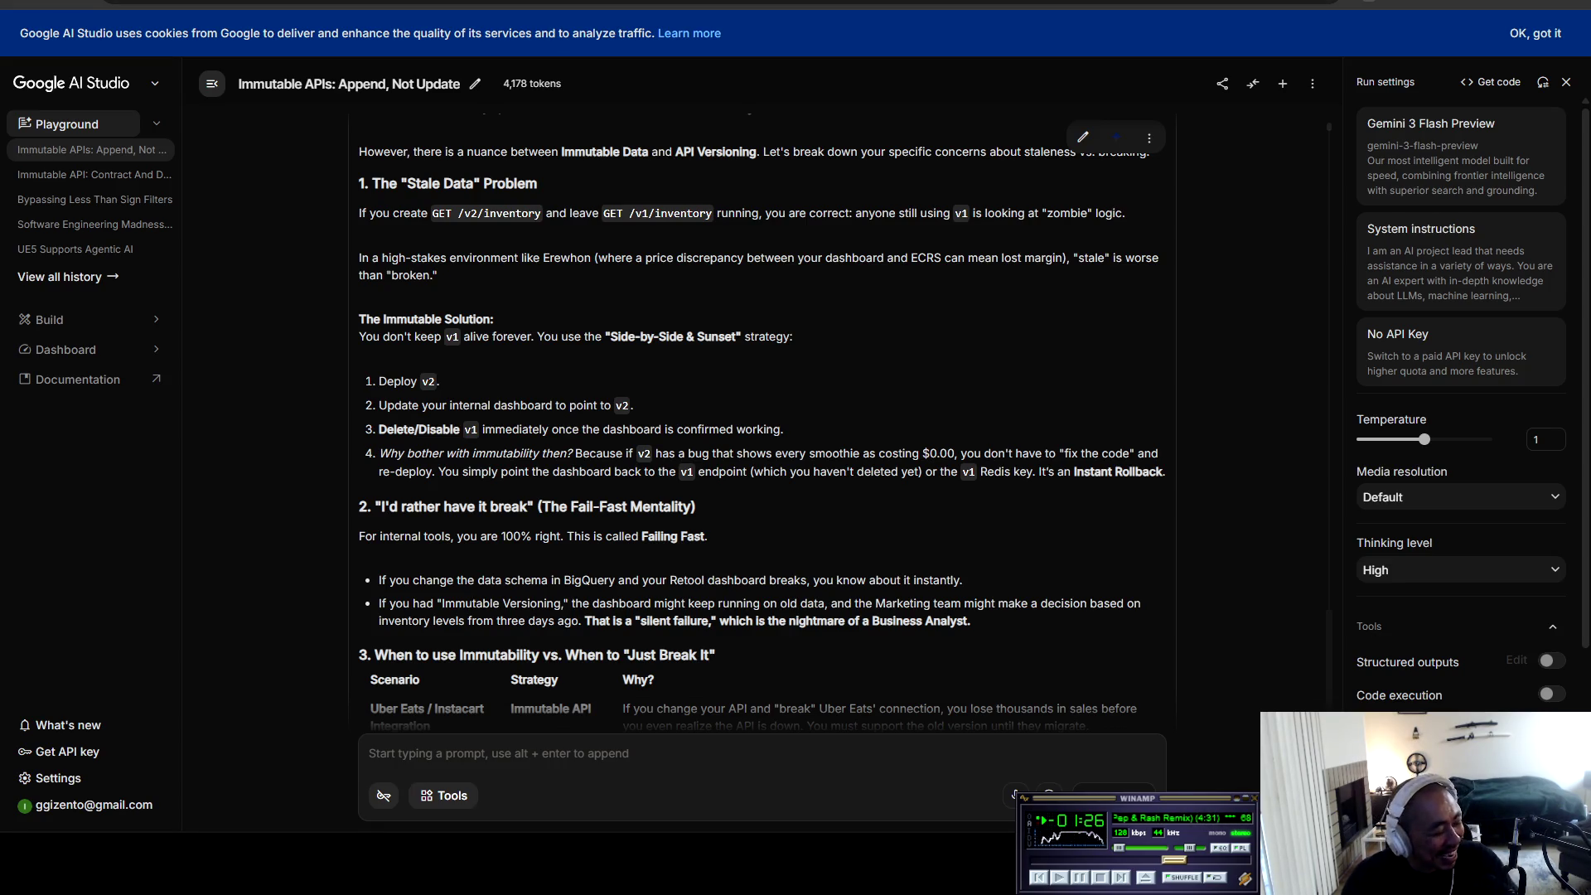
scroll(759, 415, "down", 2)
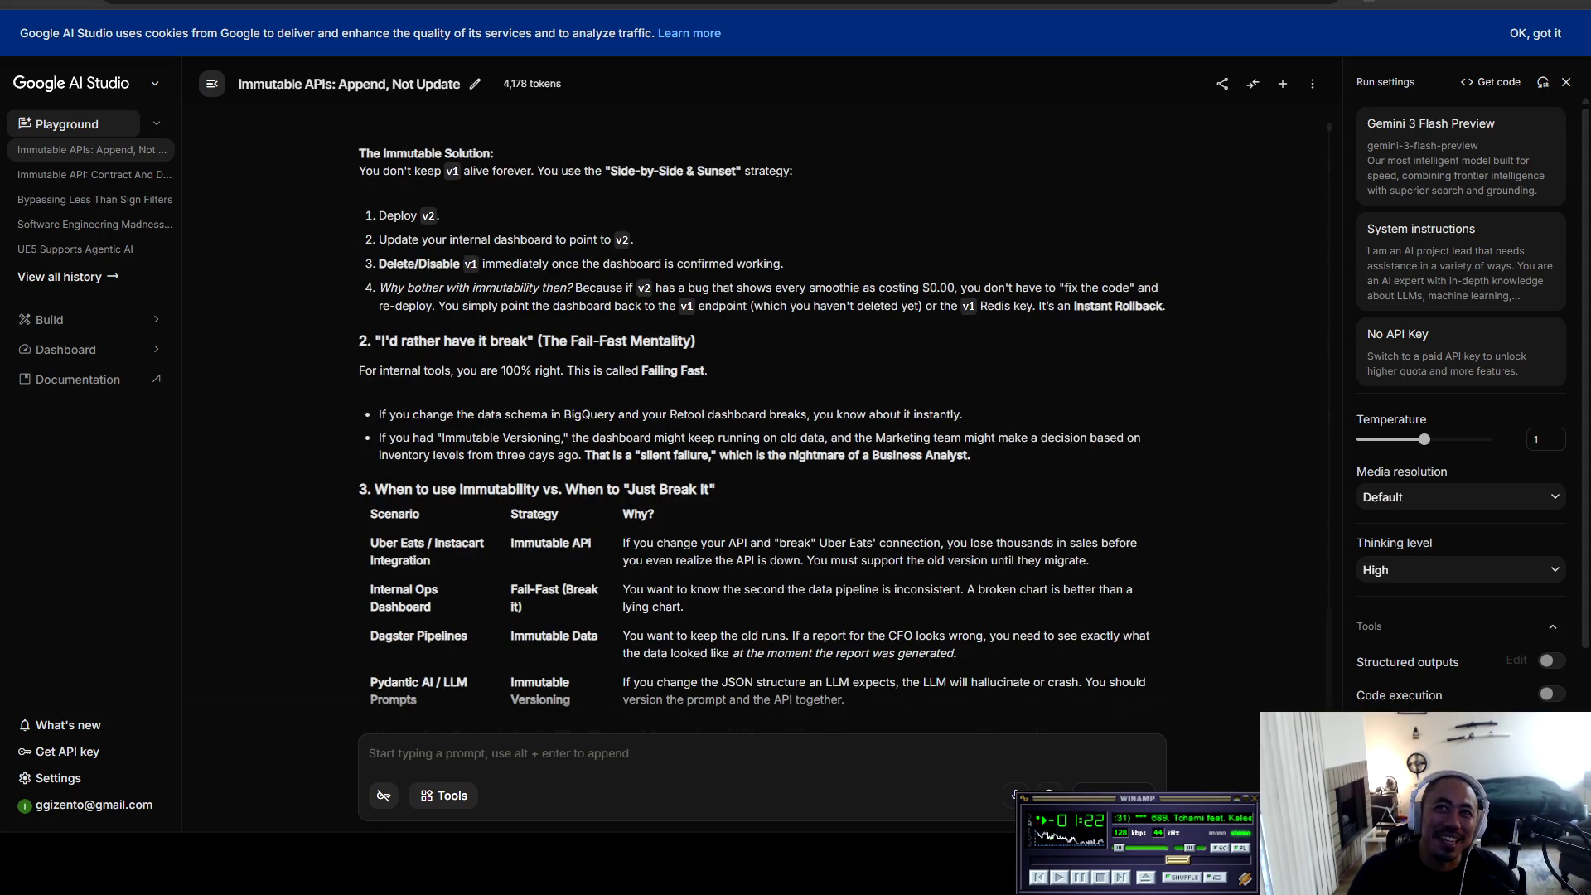
mouse_move(1164, 306)
left_mouse_down()
mouse_move(380, 287)
mouse_move(359, 153)
left_mouse_up()
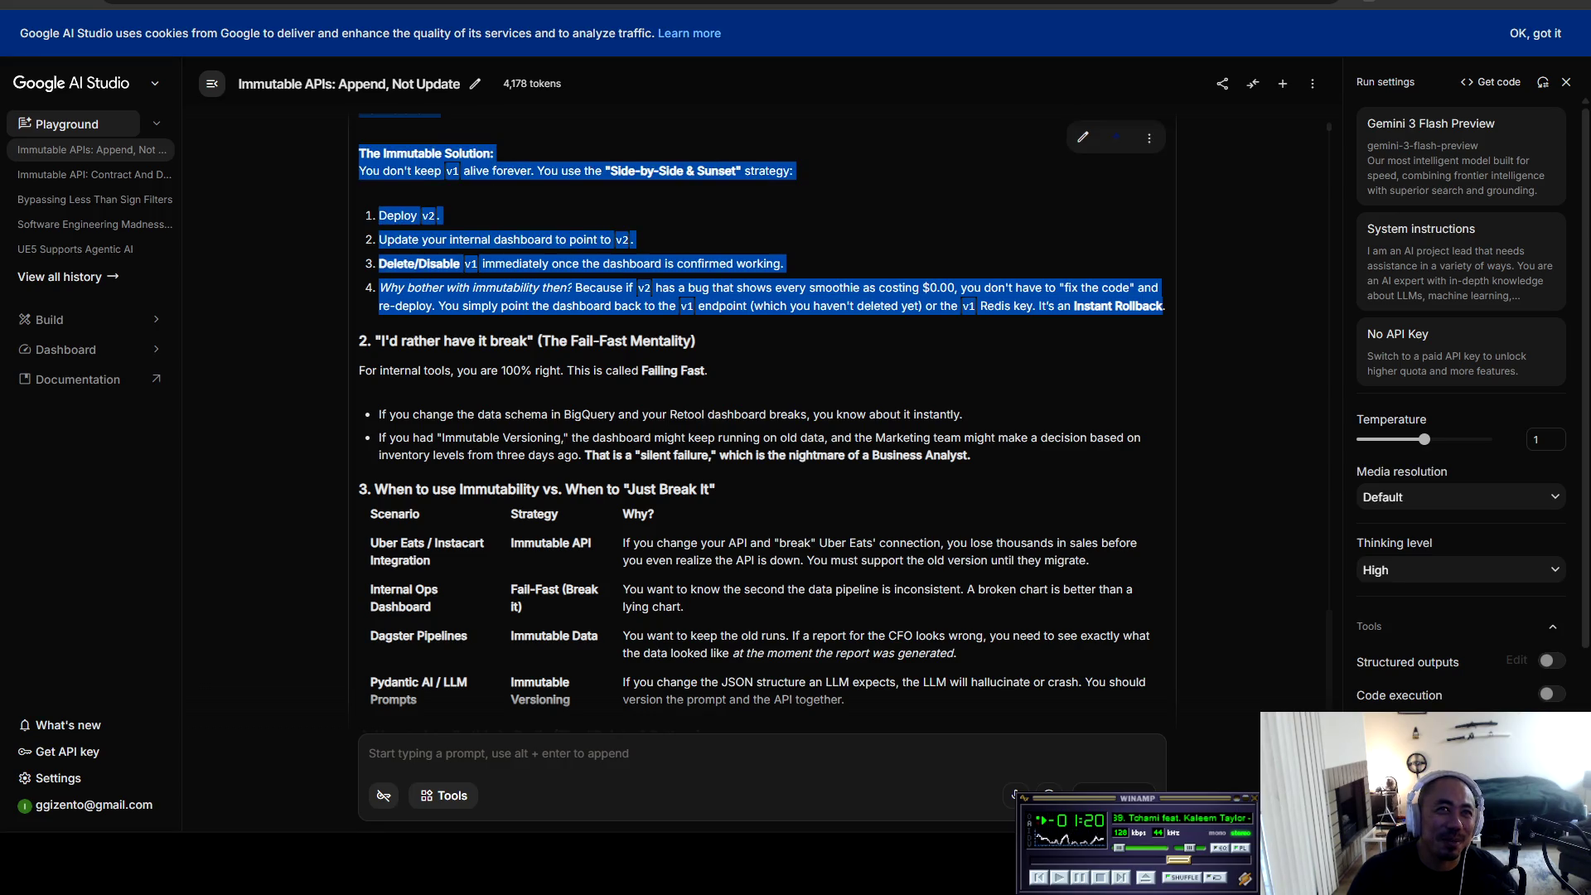
scroll(758, 421, "down", 1)
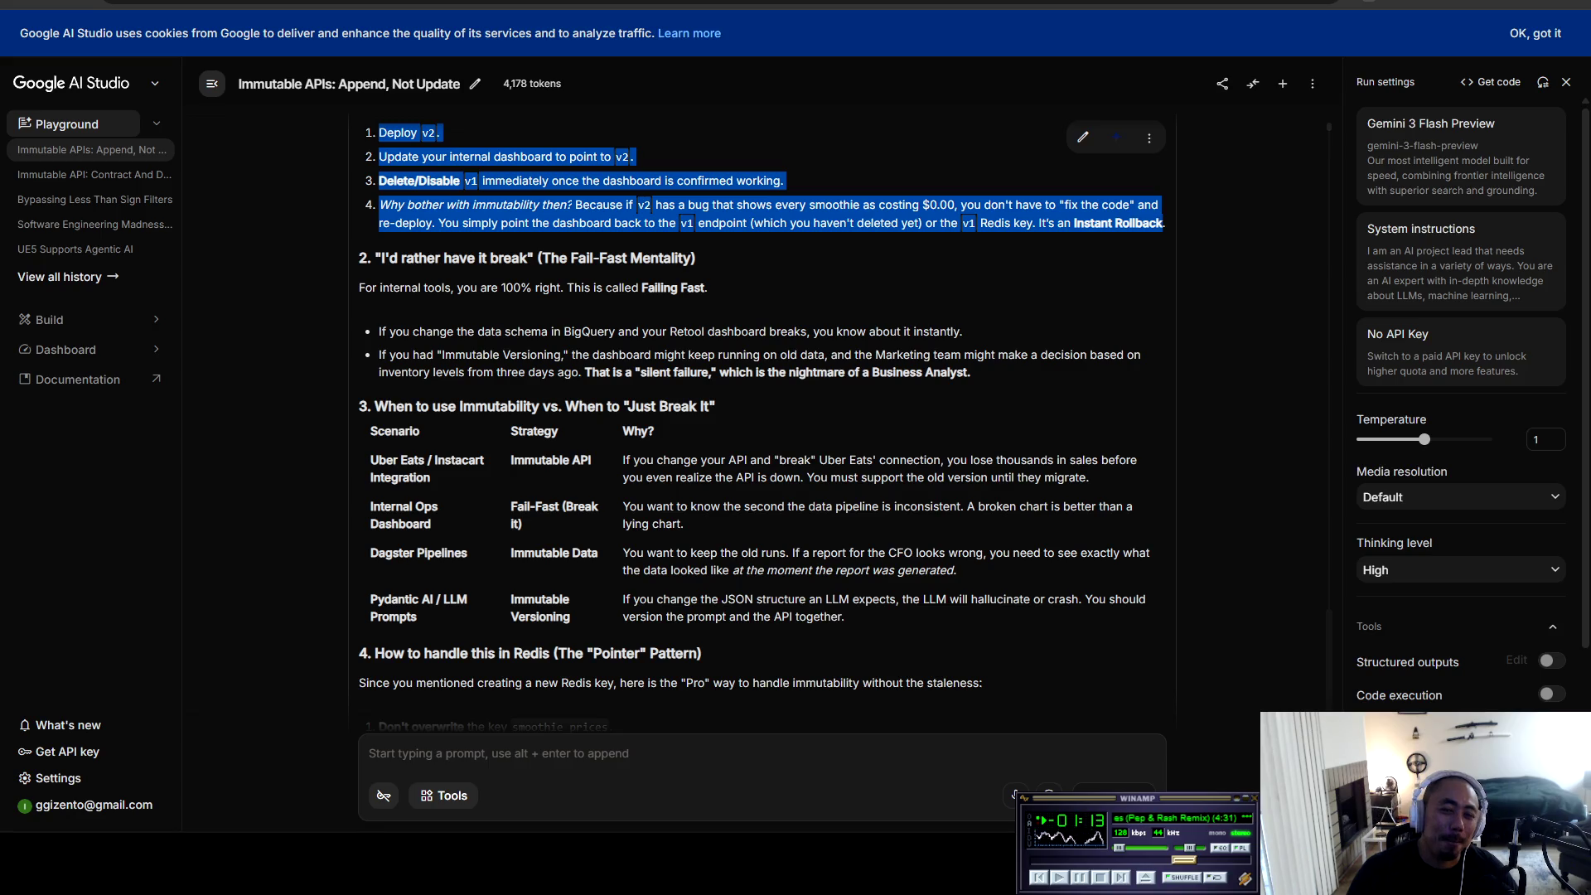
left_click_drag(419, 133, 707, 288)
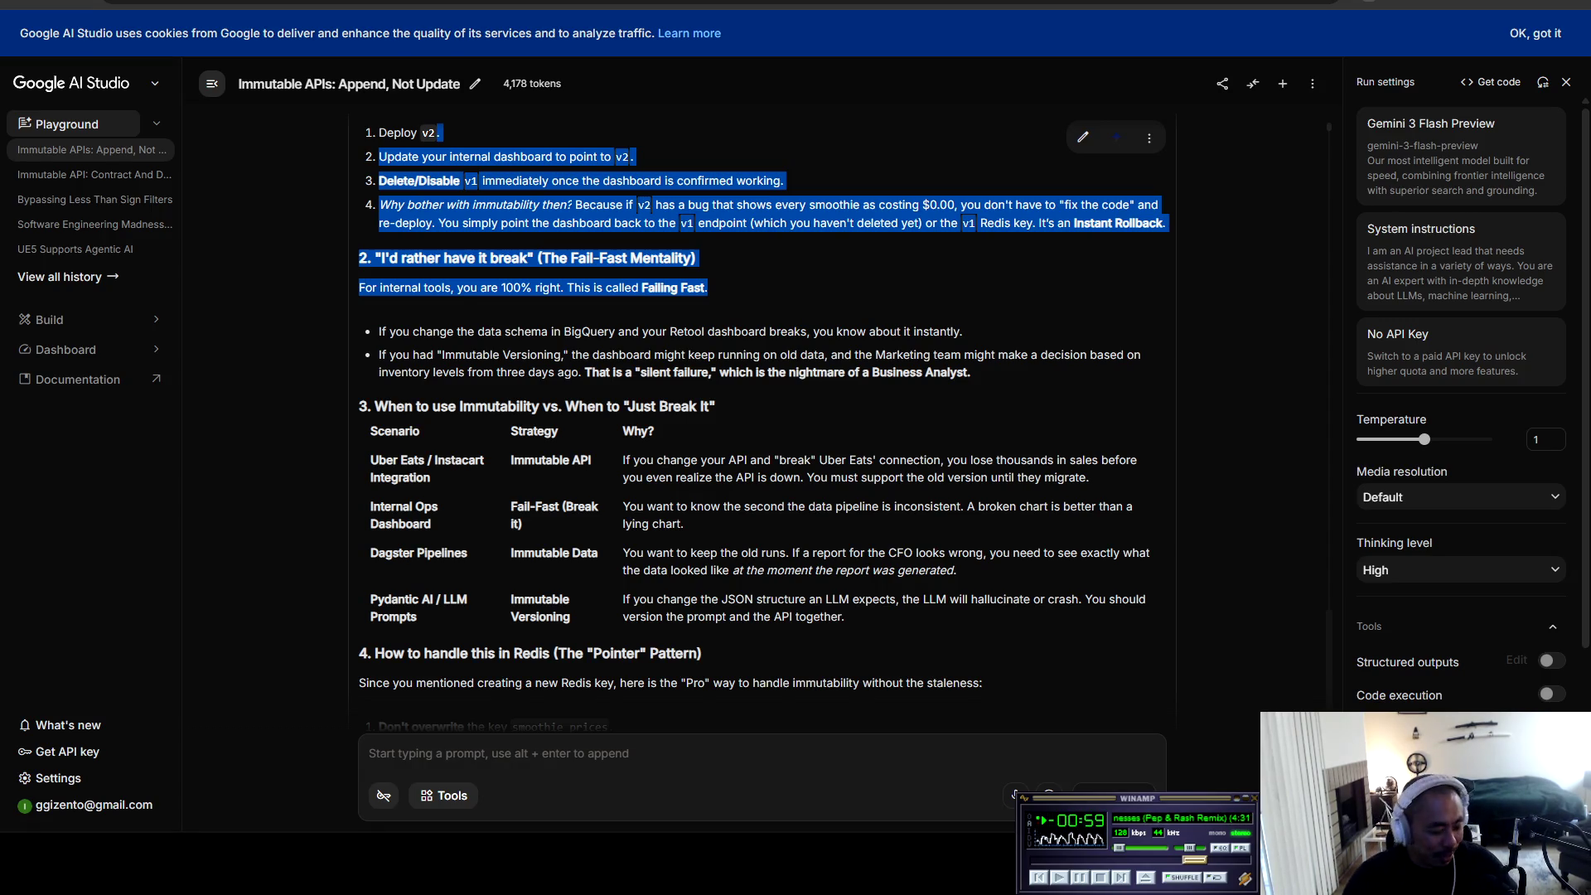
left_click(369, 753)
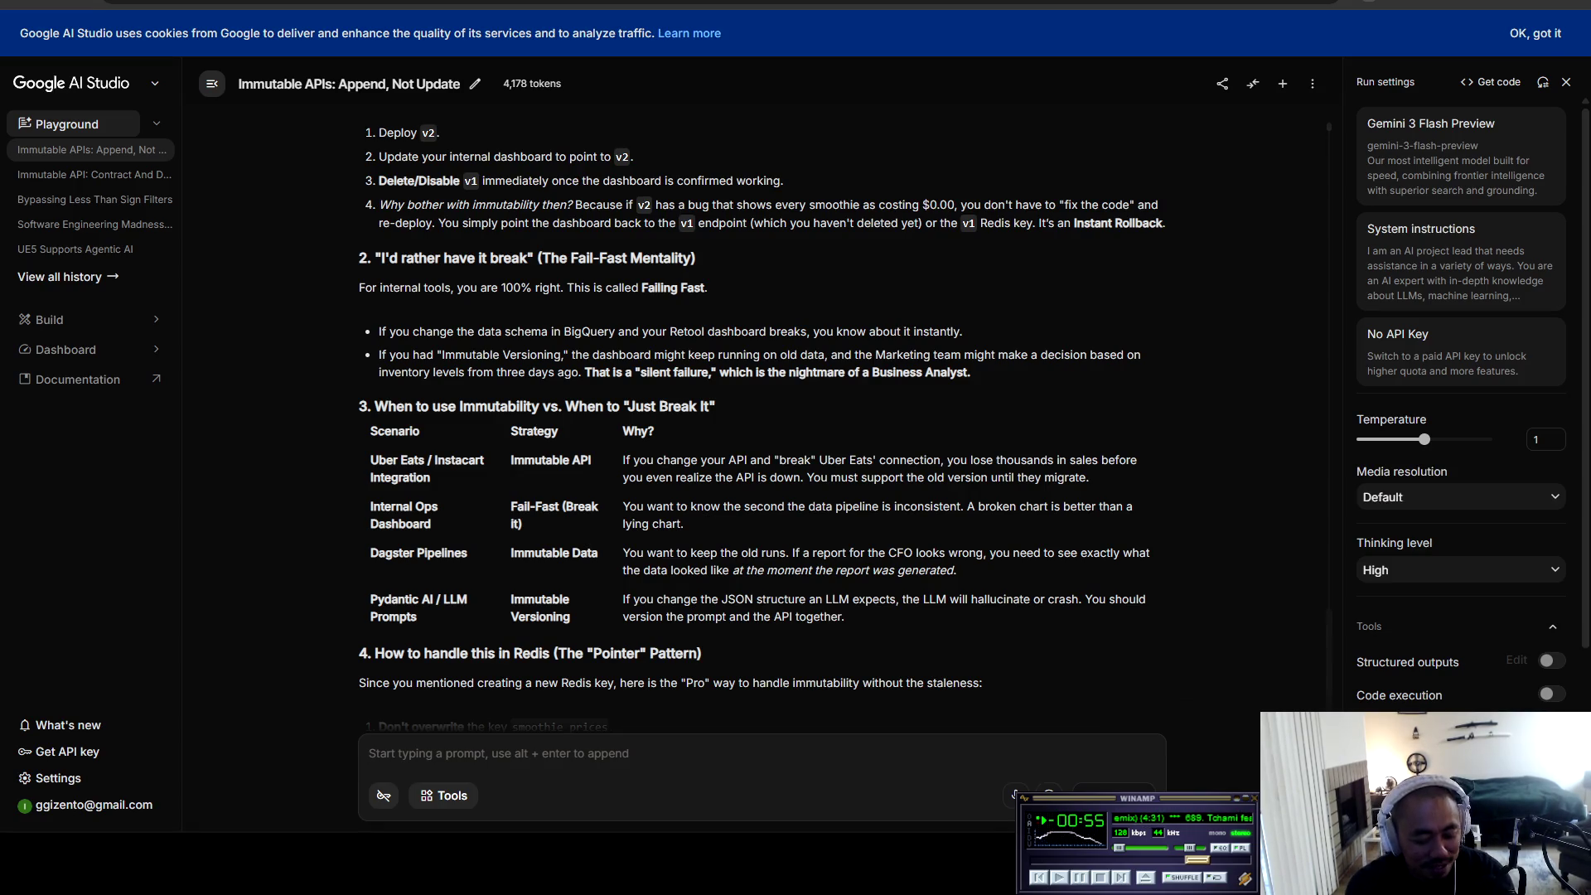
Step: Type 'Ohhh, I hadn't considered rollback.' and start proposing testing on a different server
type("Ohhh, ")
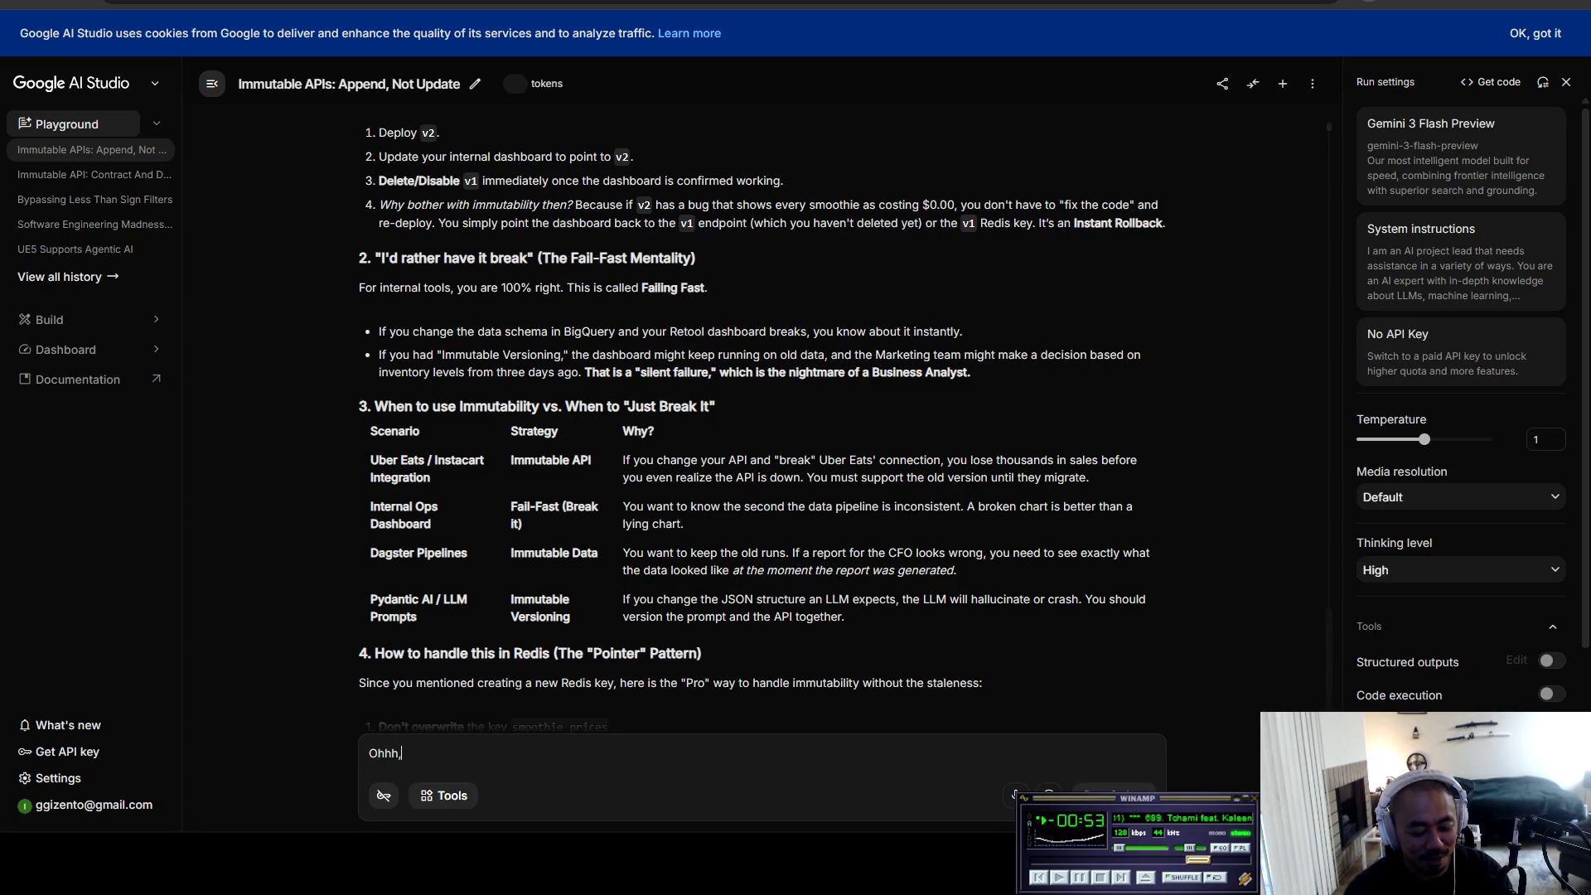
type("I hadn't co")
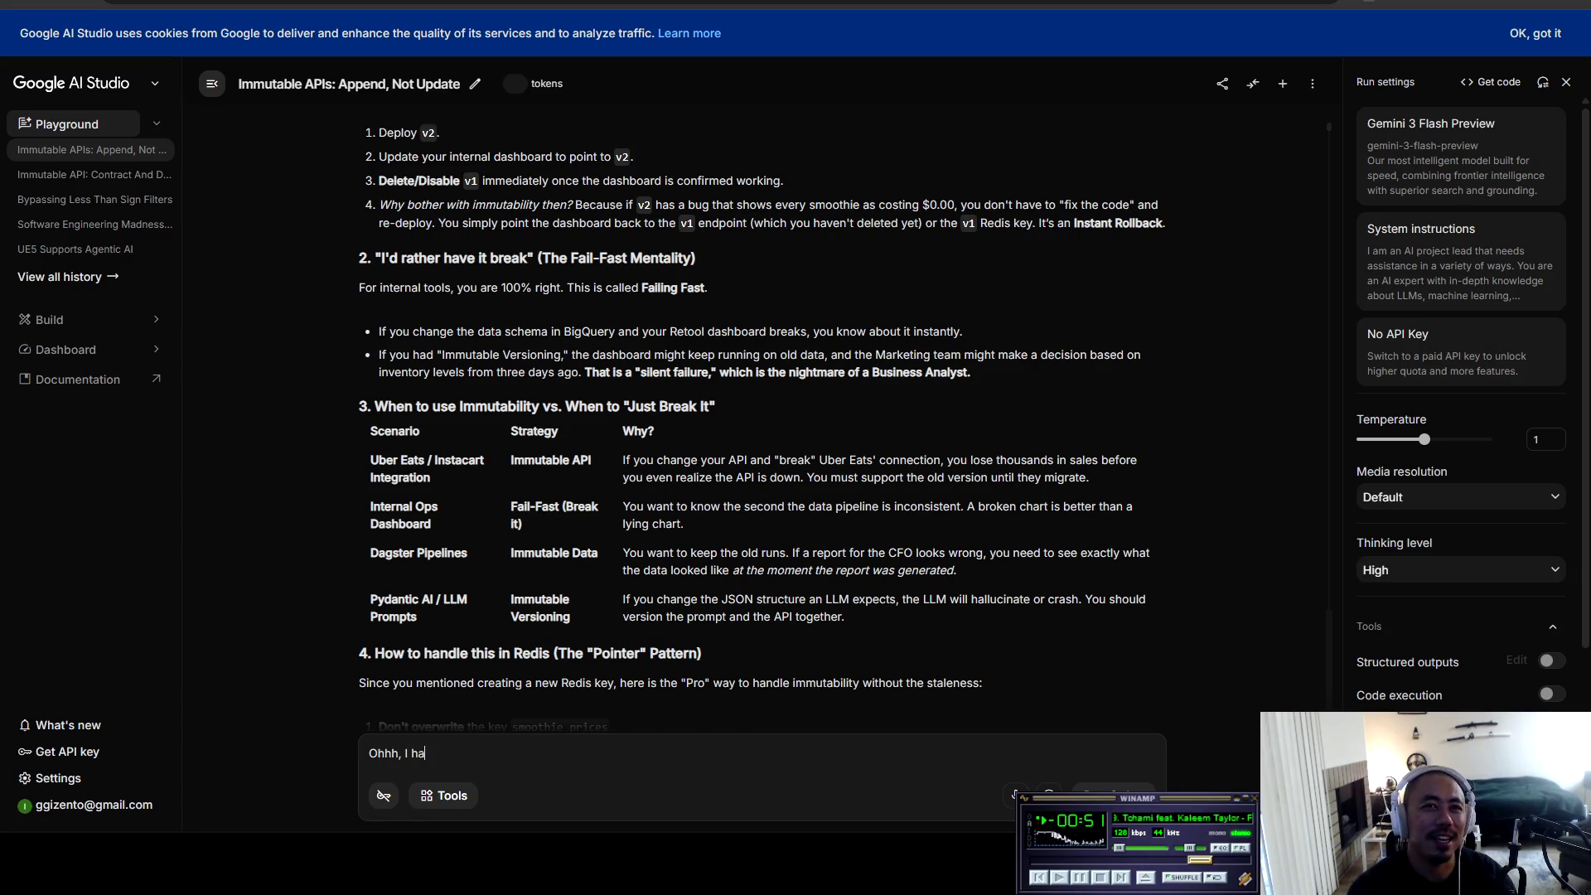
type("ns")
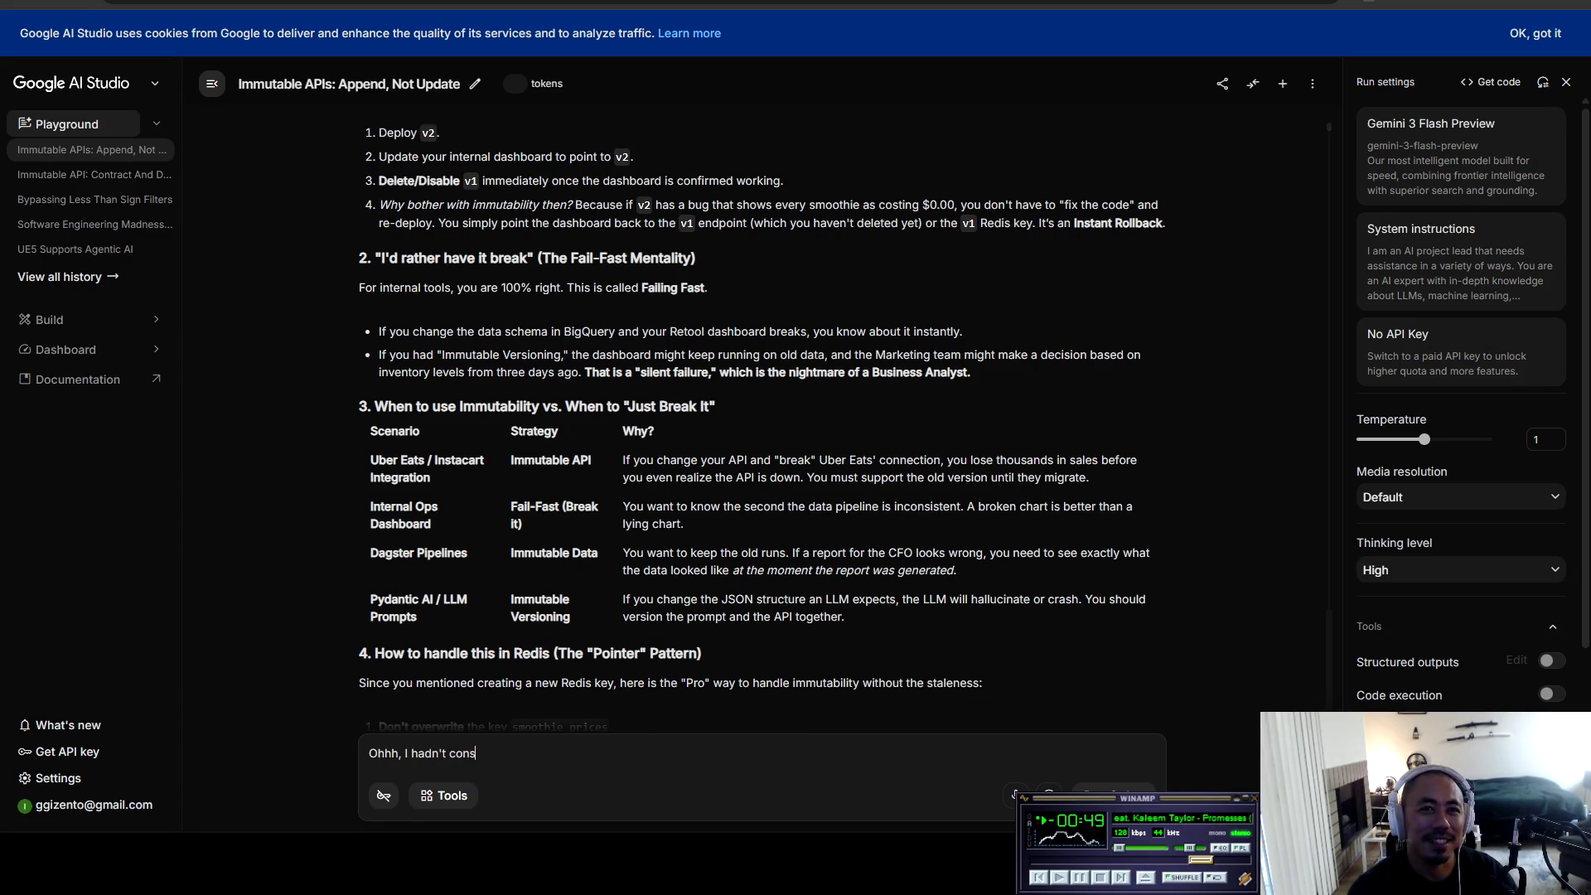
type("idered rollback.")
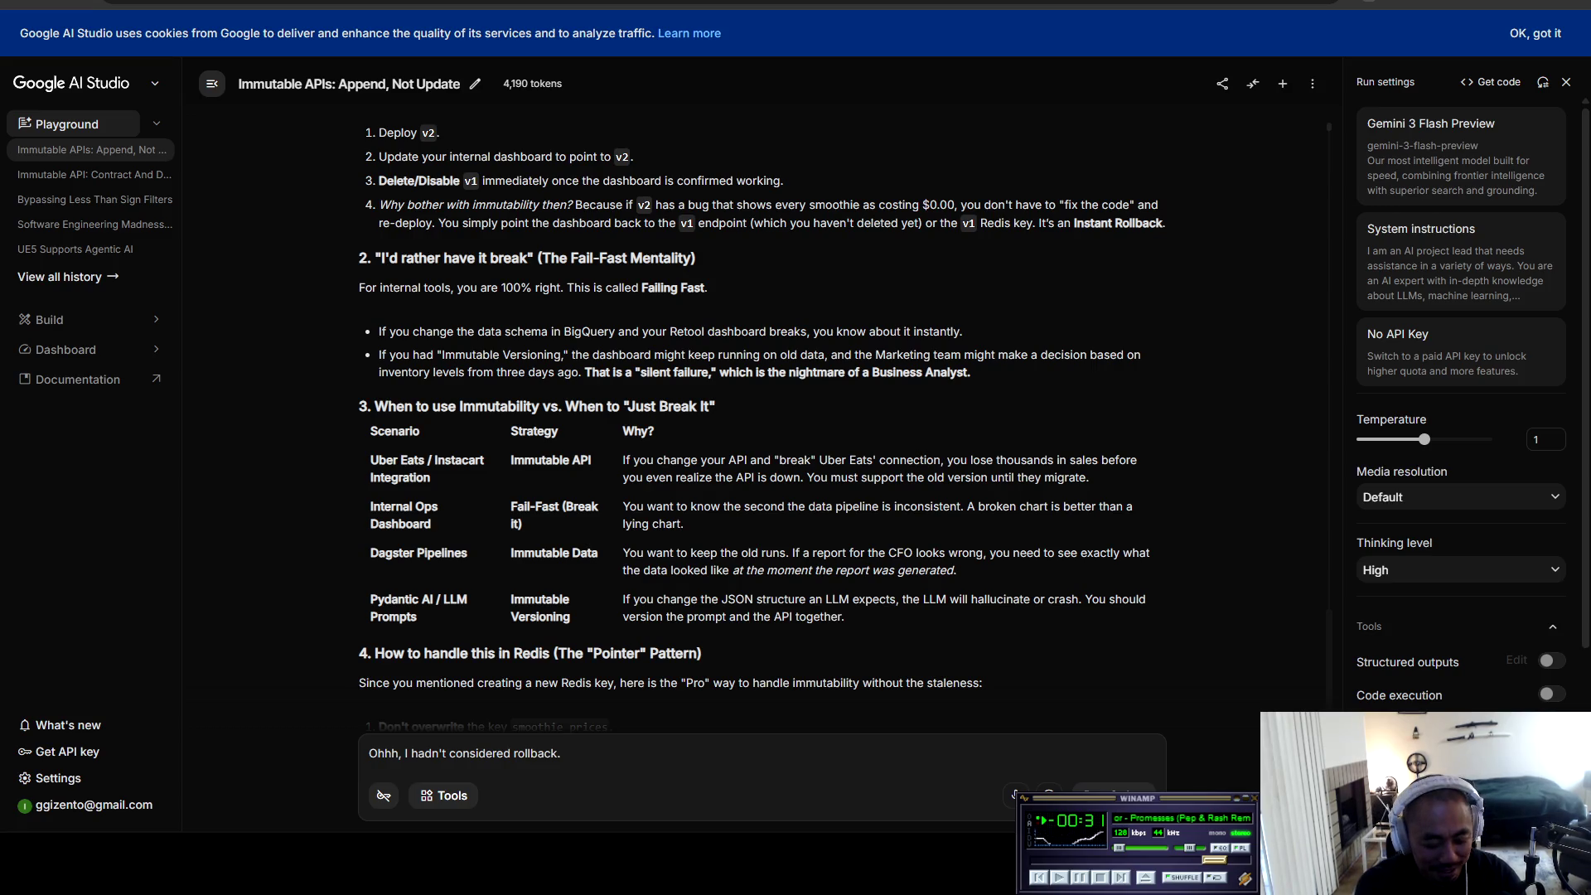
type("I thought we could do ")
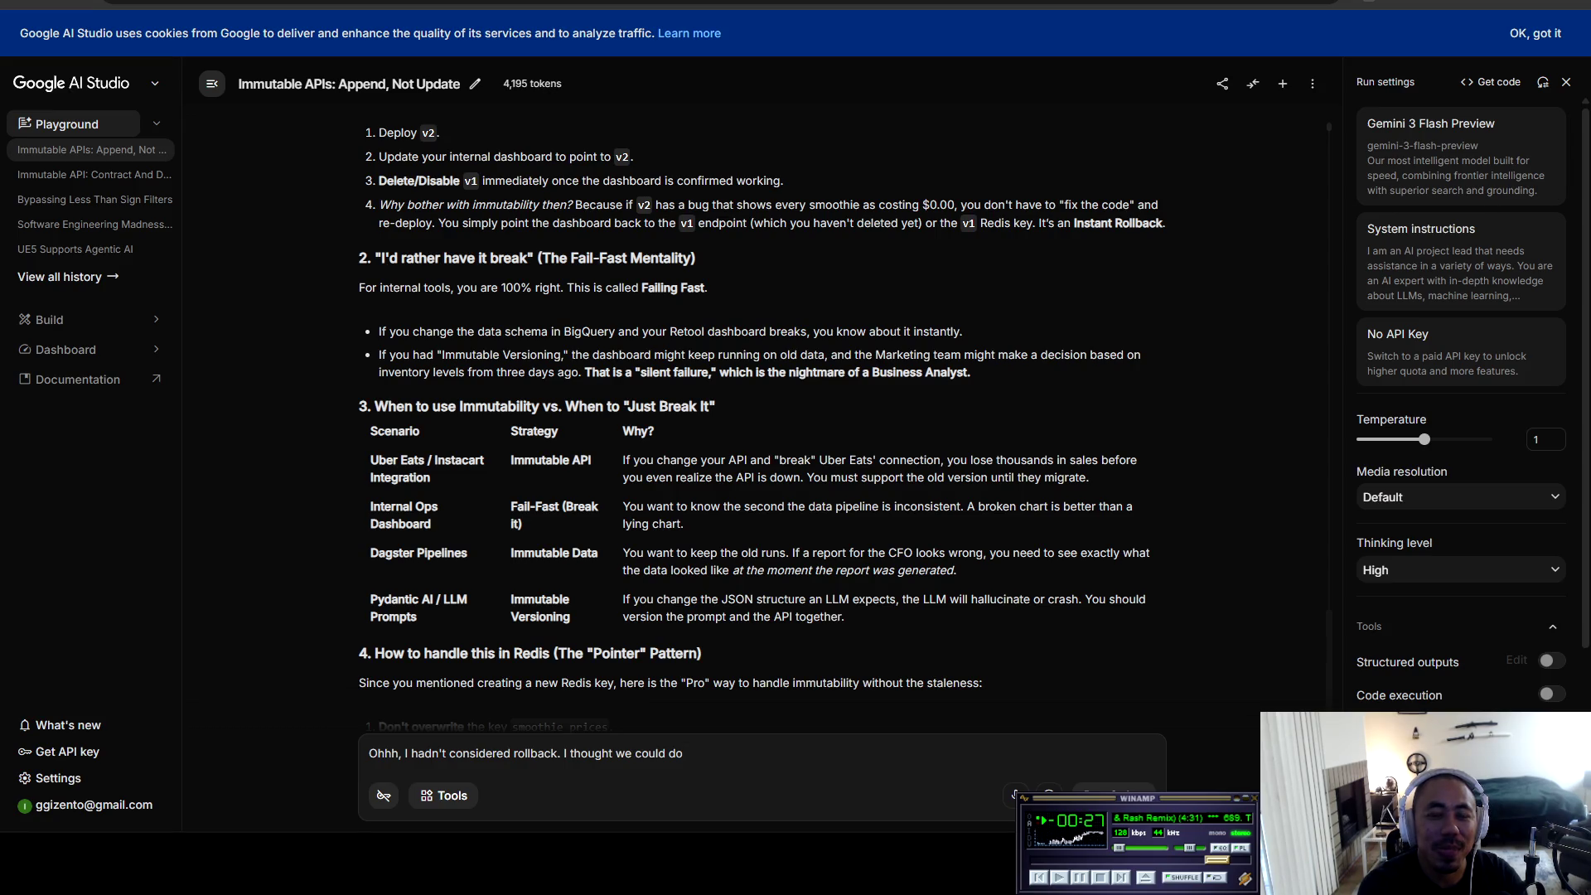
type("testing on")
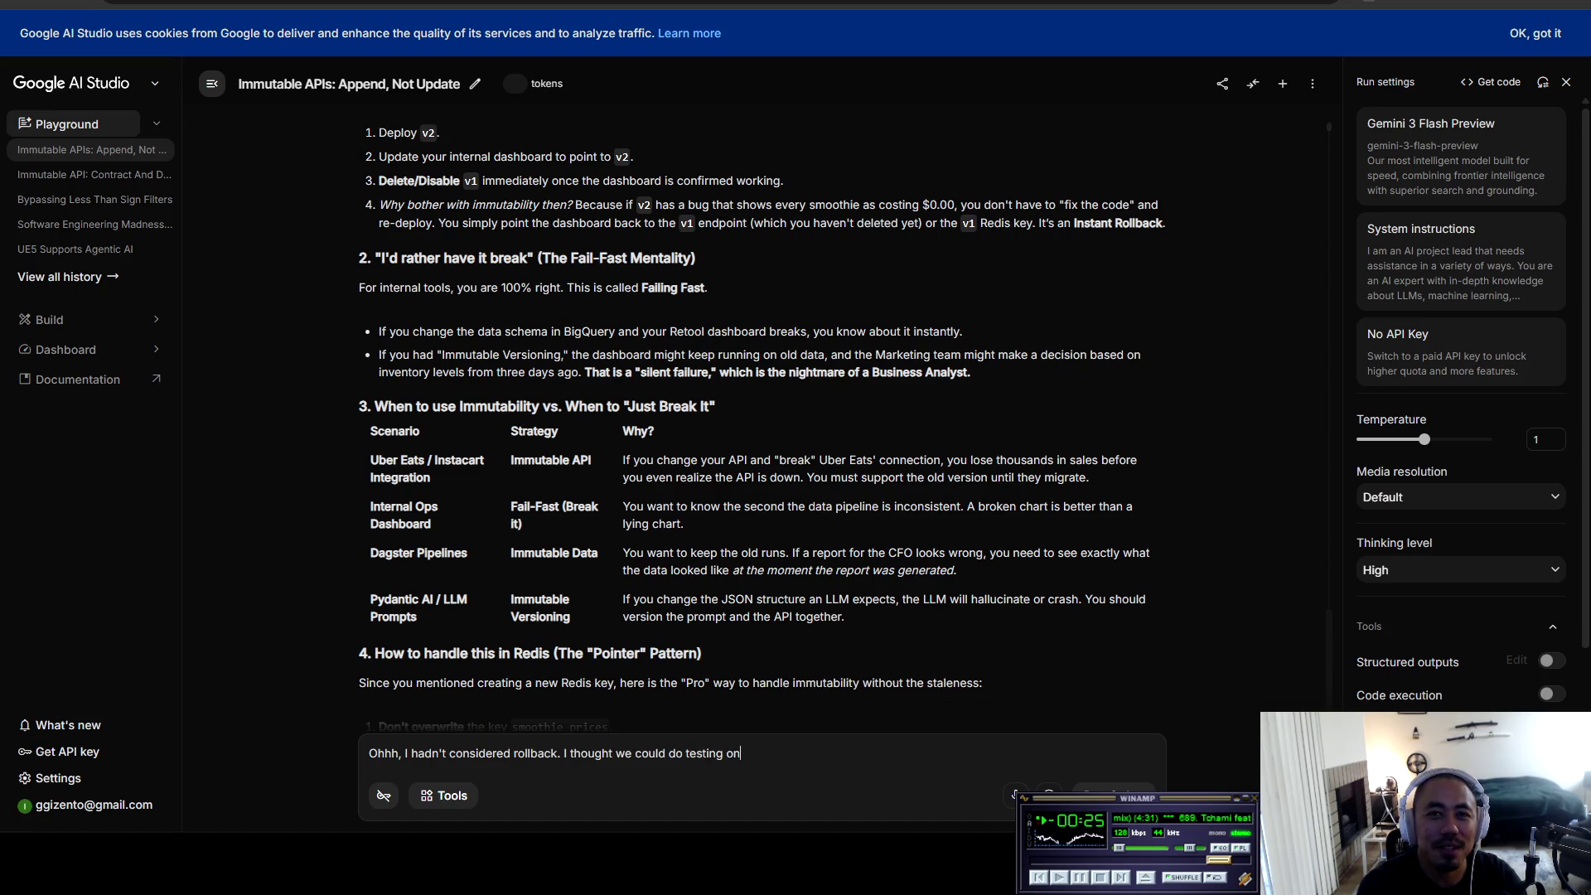
type(" a d")
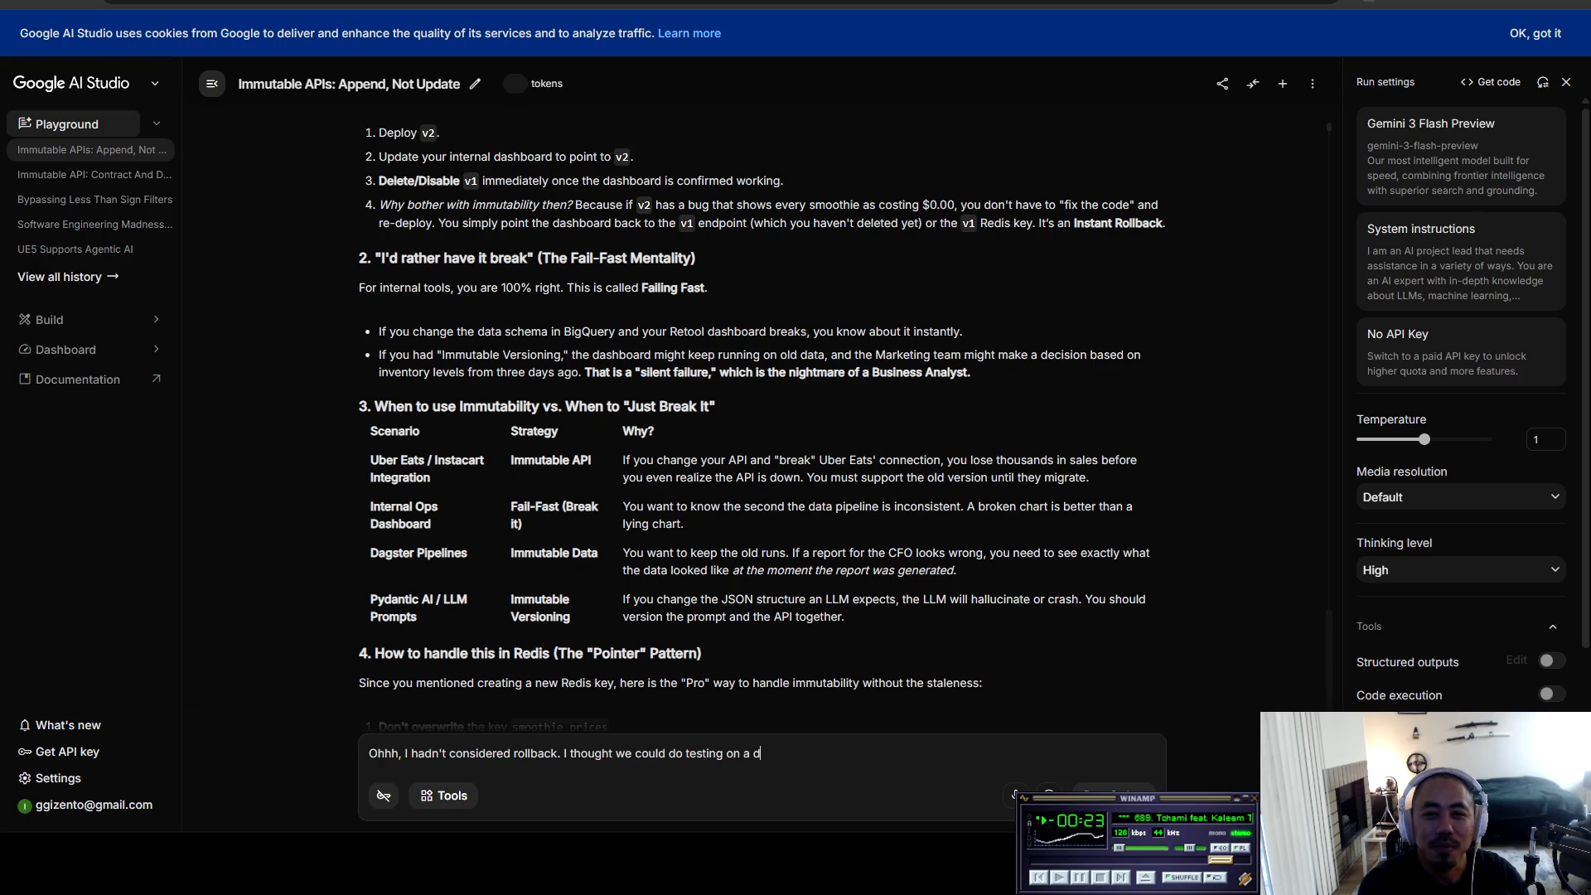
type("ifferent server ")
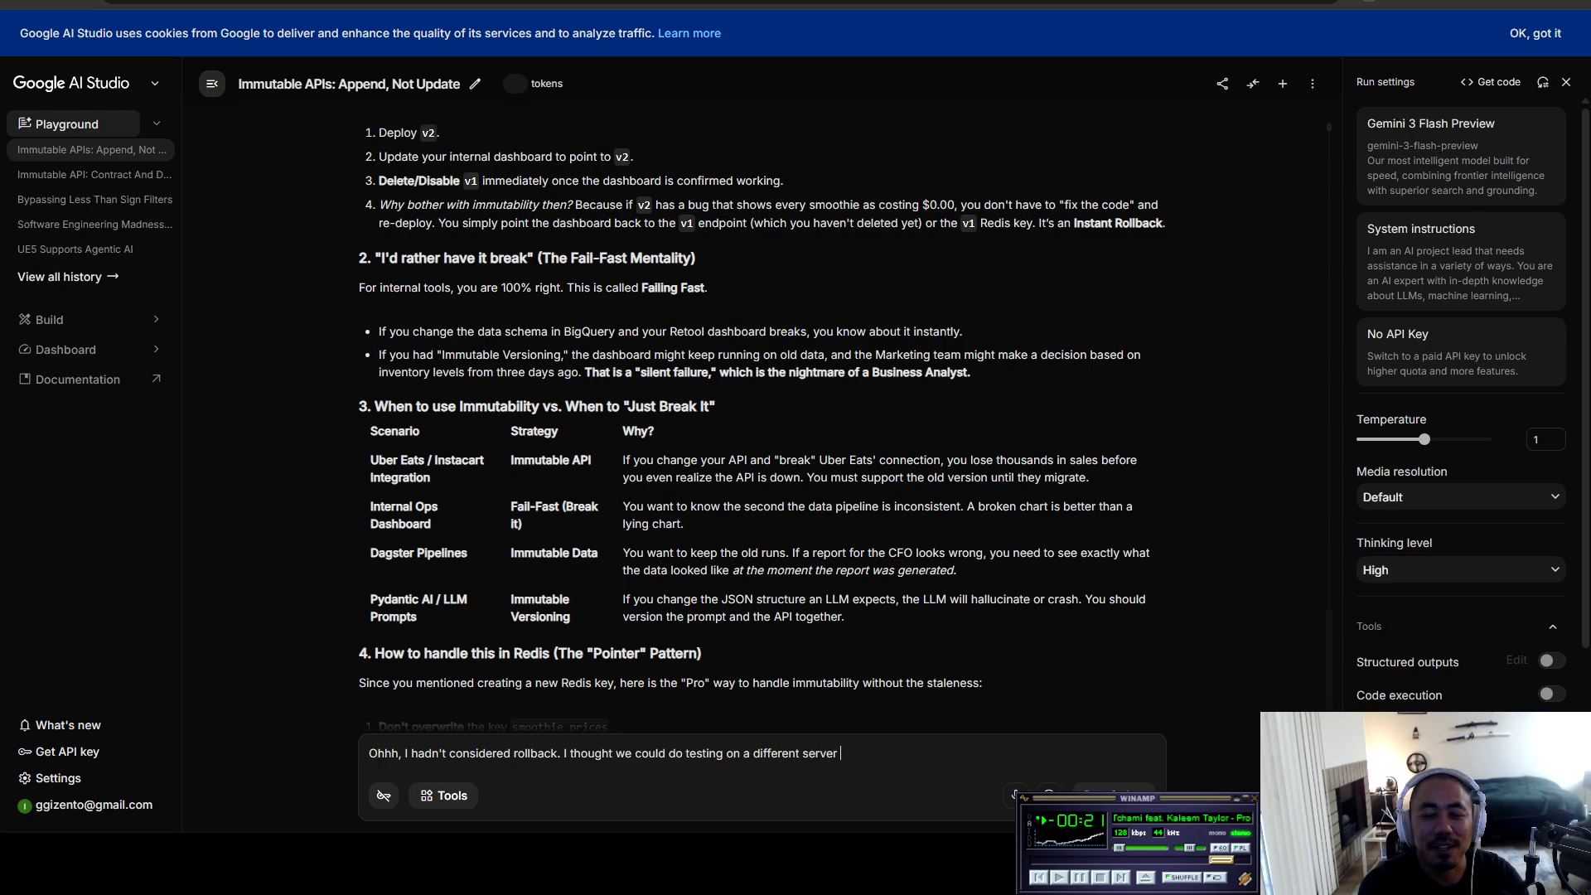
type("and spin up the ")
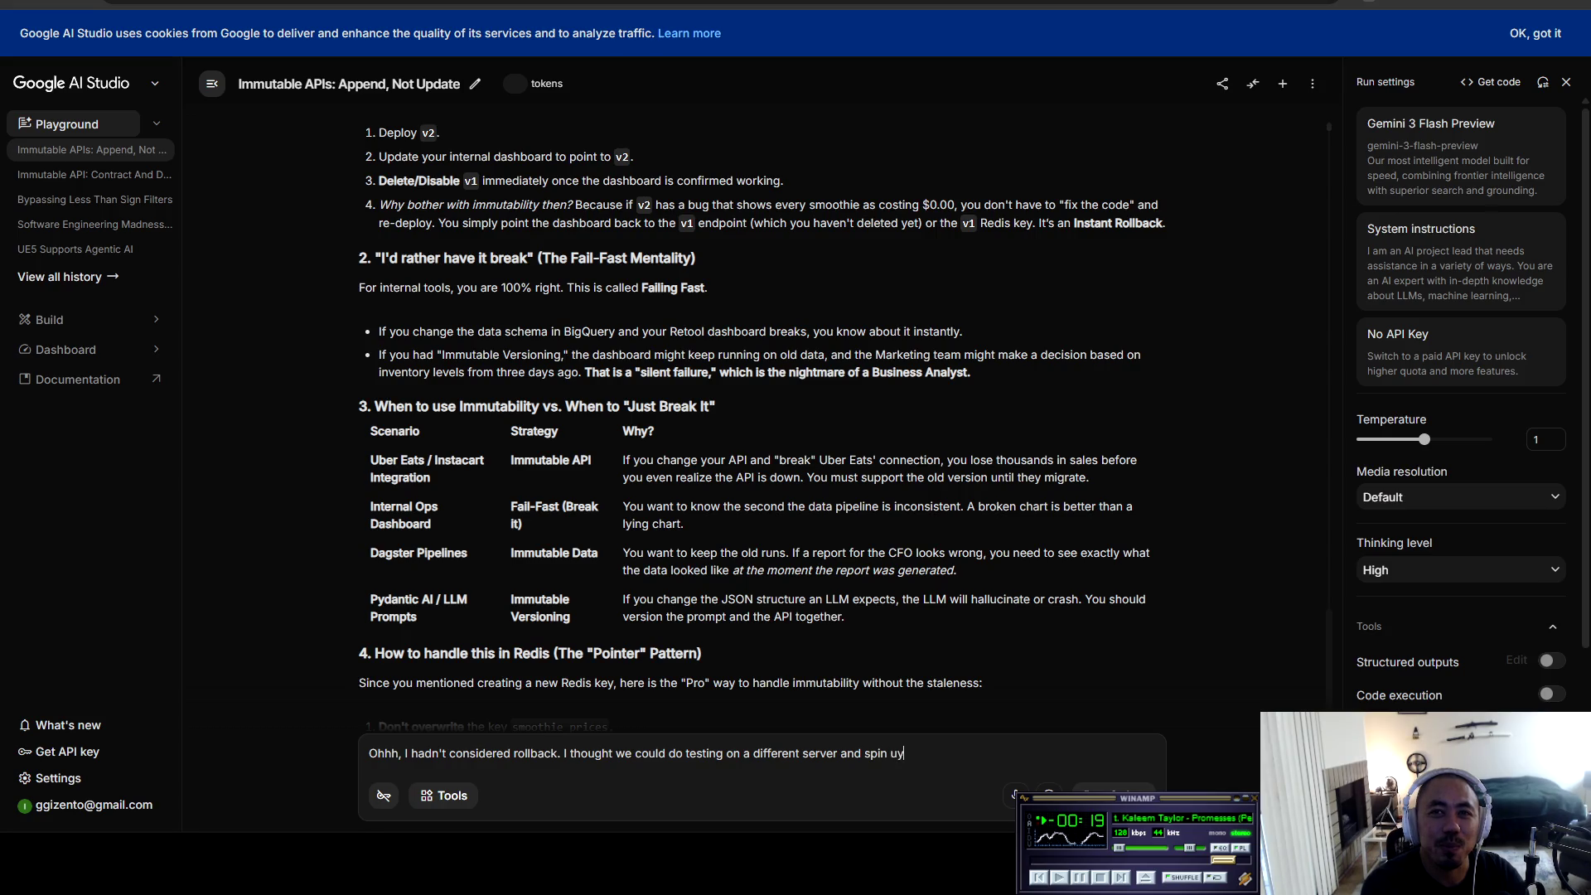
type("website for testing on this different ")
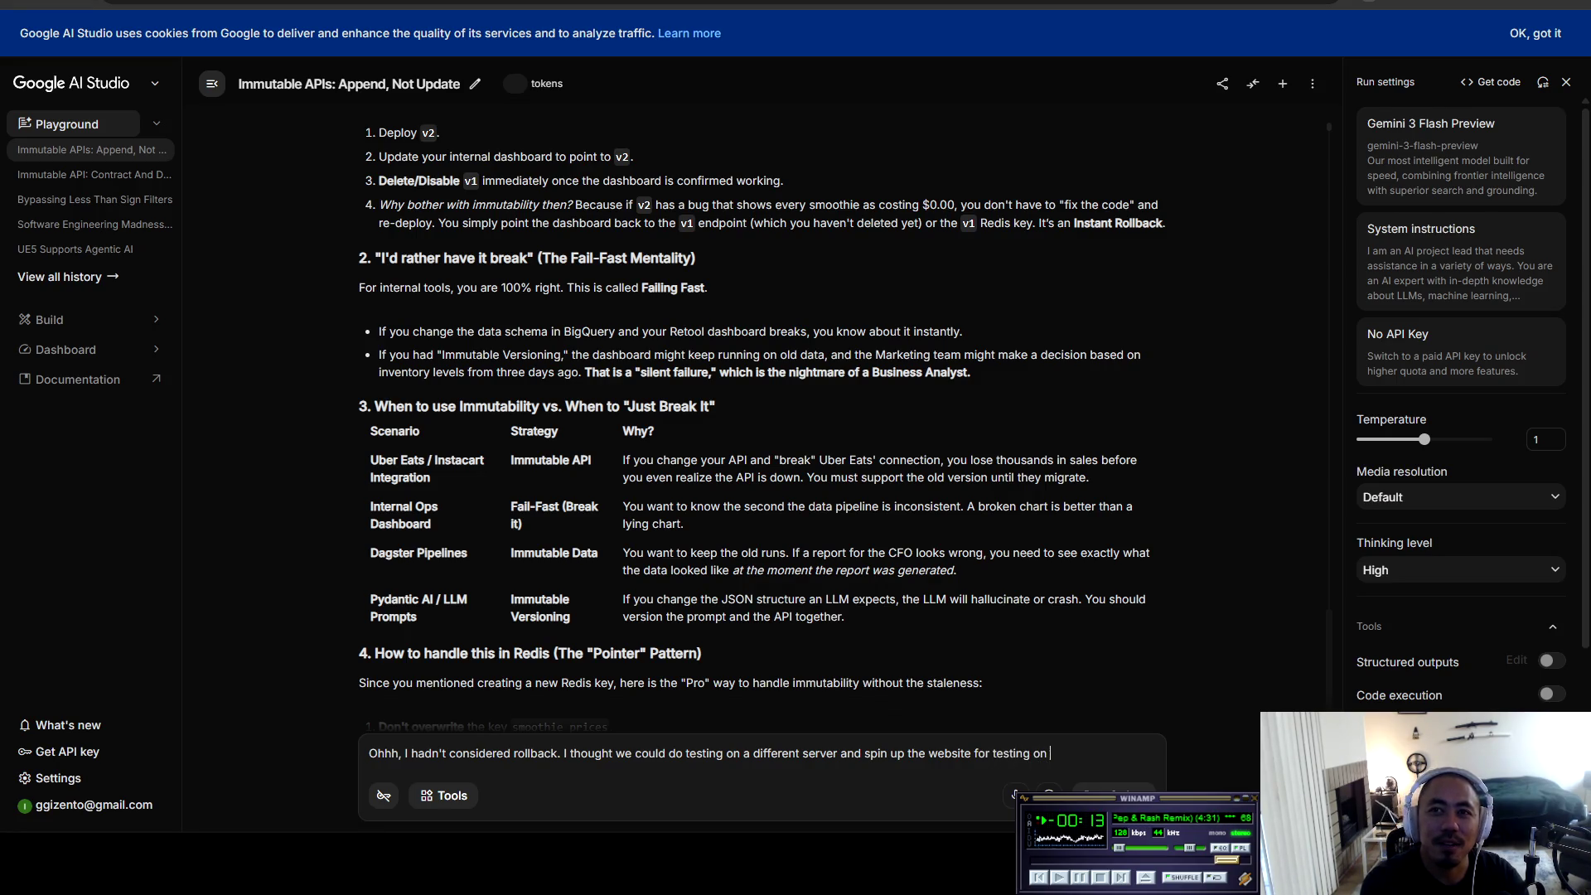
type("server with the ")
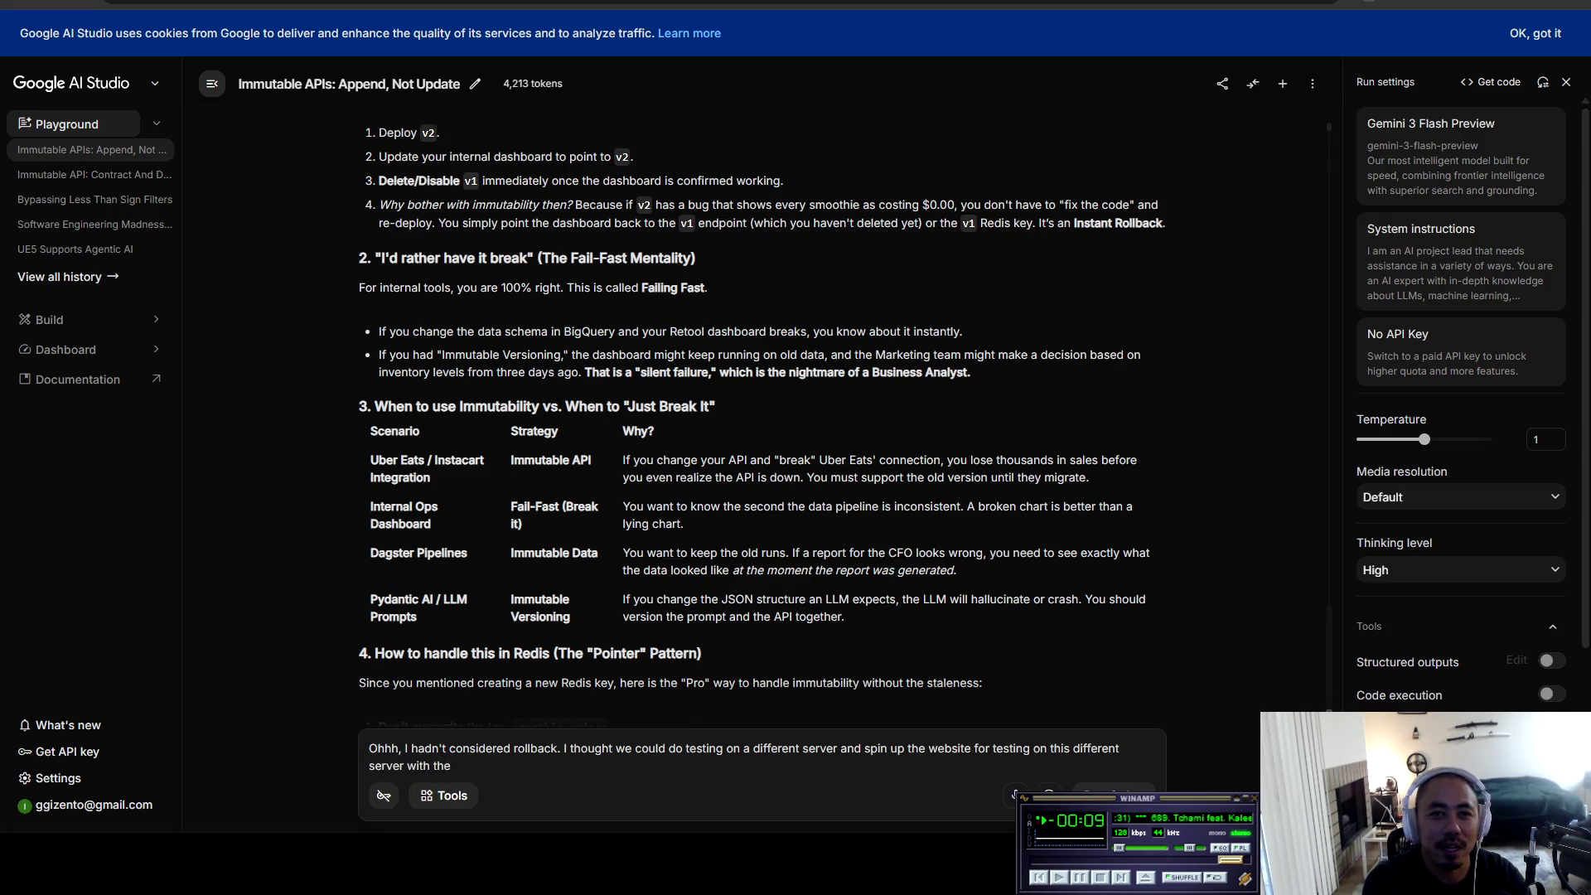
type("code changes")
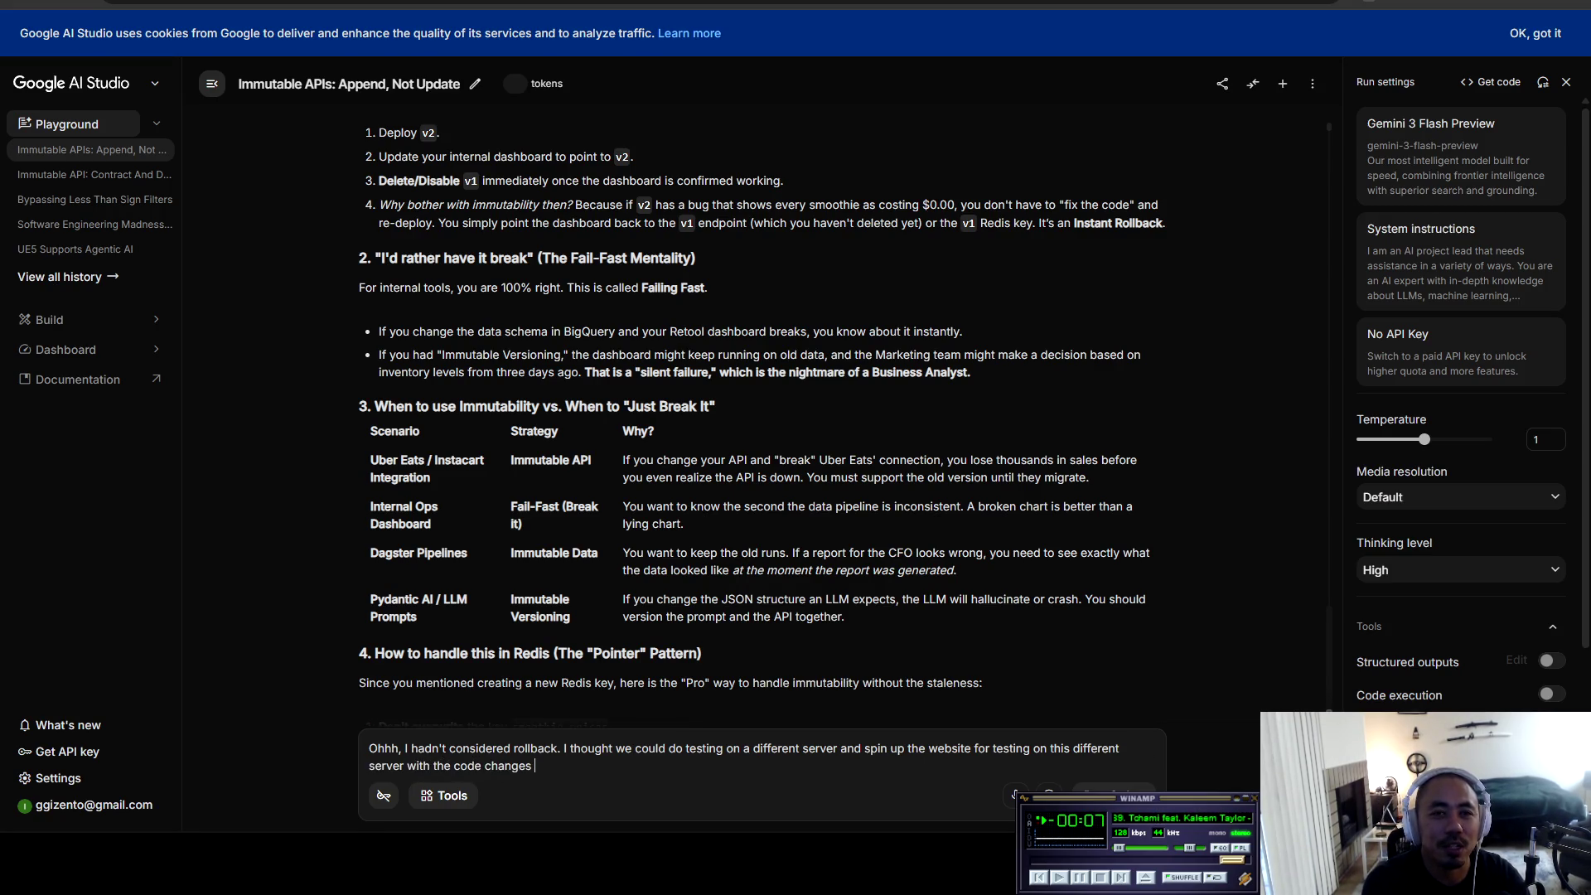
type(", and then once")
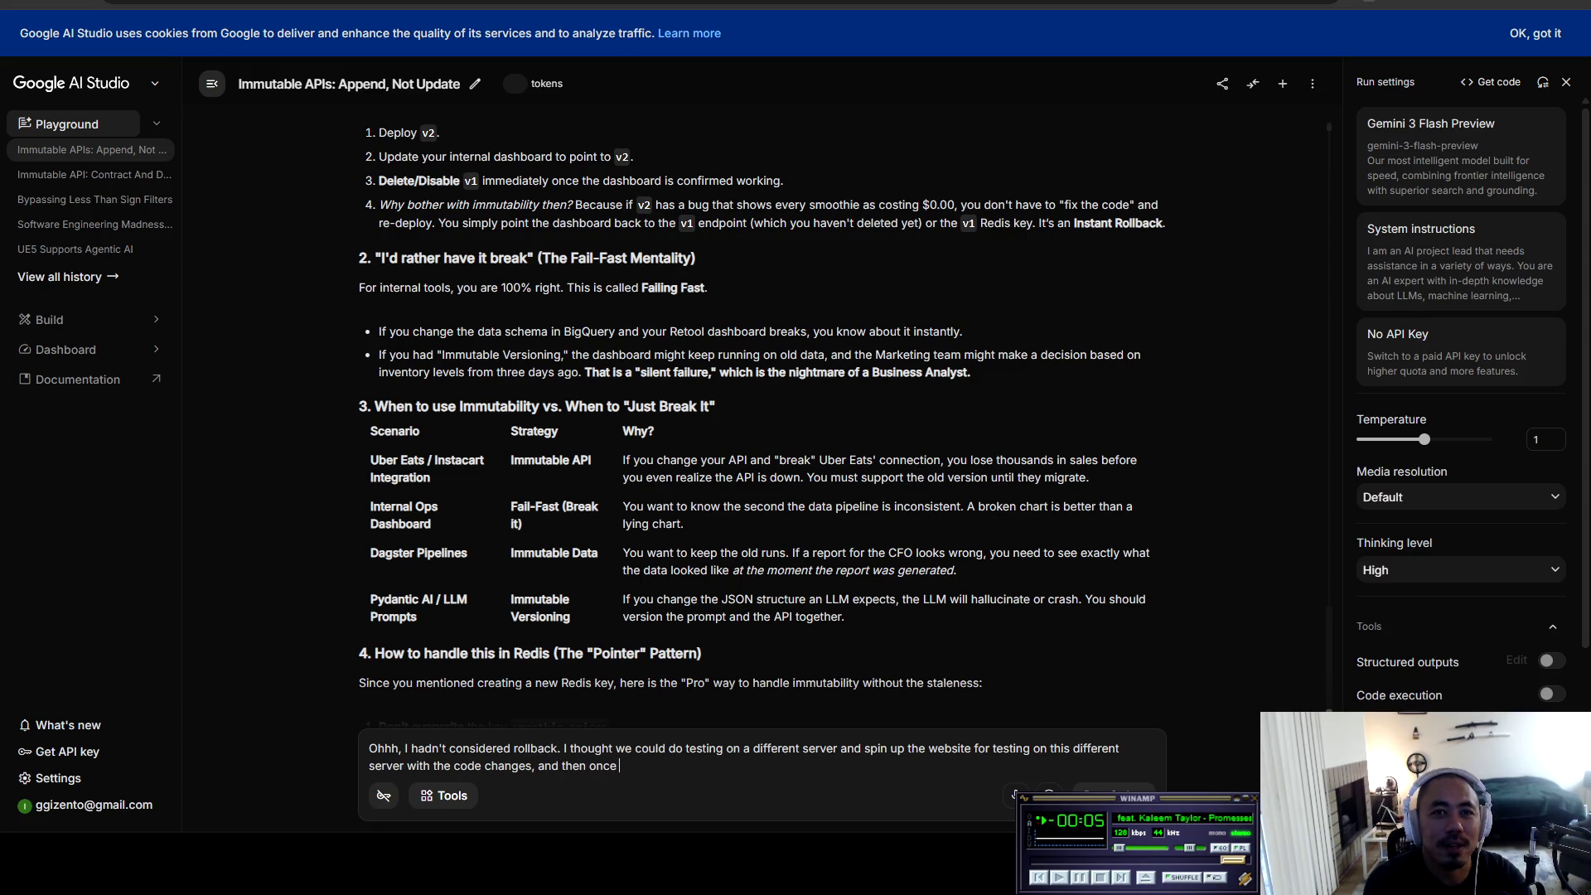
type(" it go")
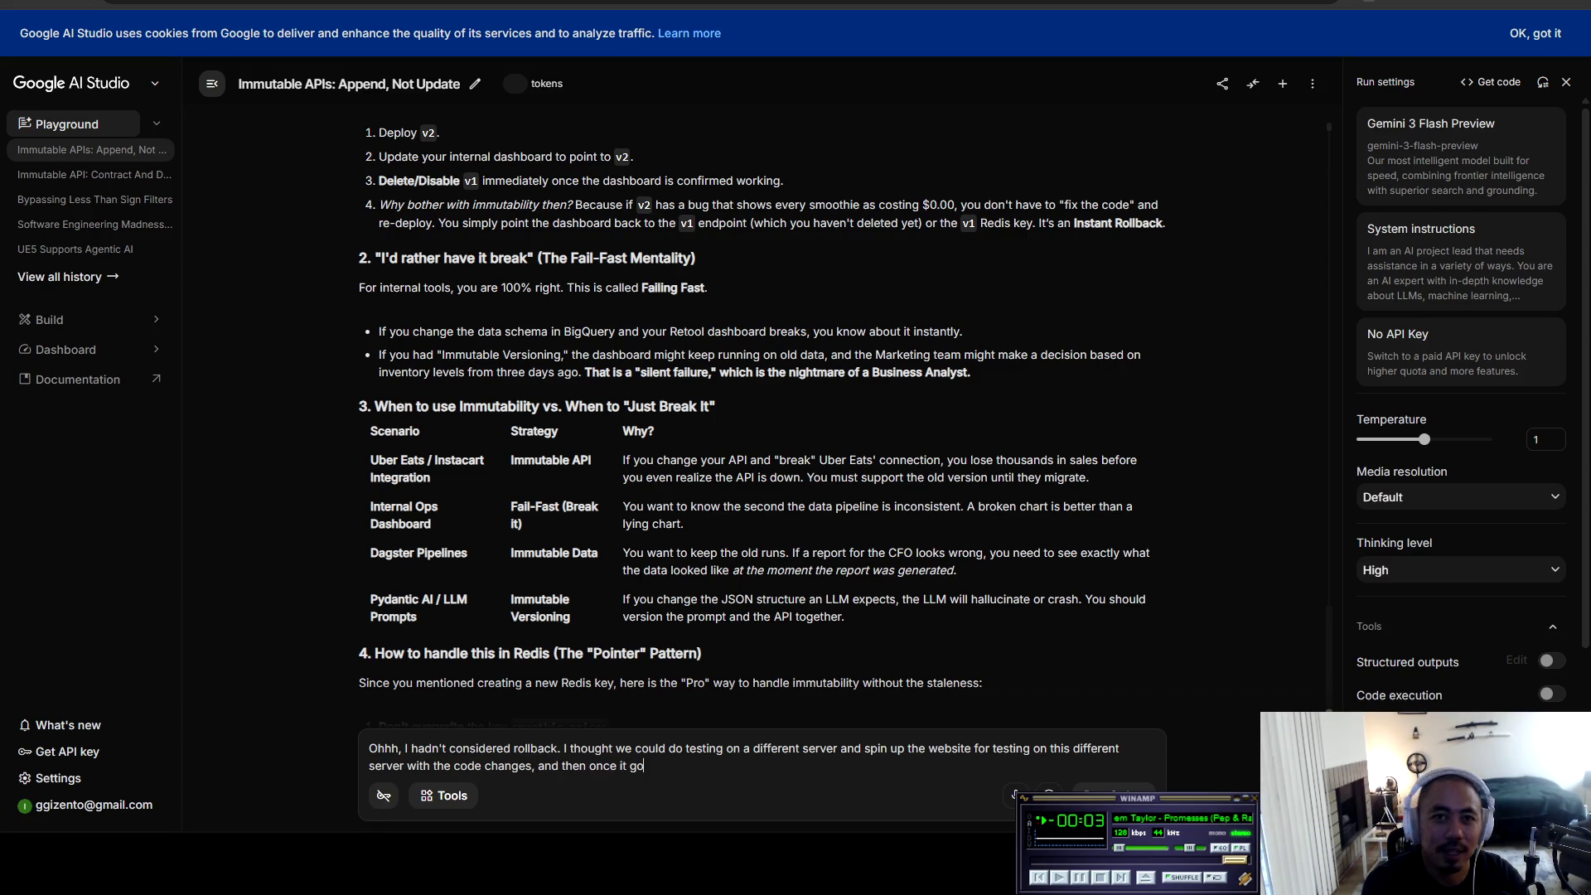
type("es through besta")
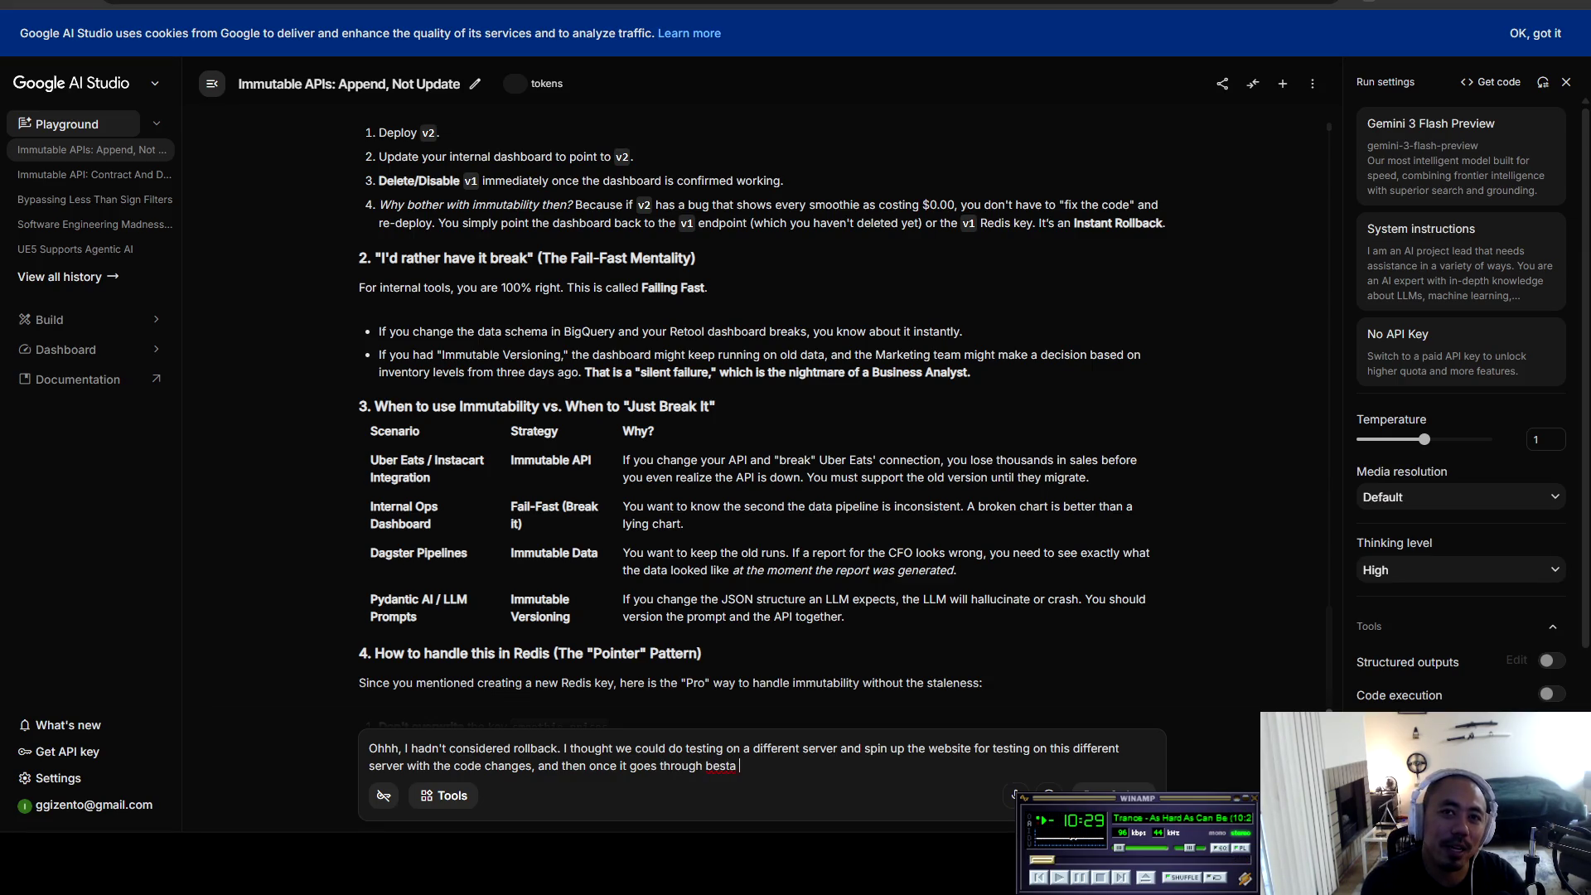
Step: Continue the draft with 'beta testing, then we could push to production', correcting the typos
key("BackSpace")
key("BackSpace")
key("BackSpace")
type("ta testiung")
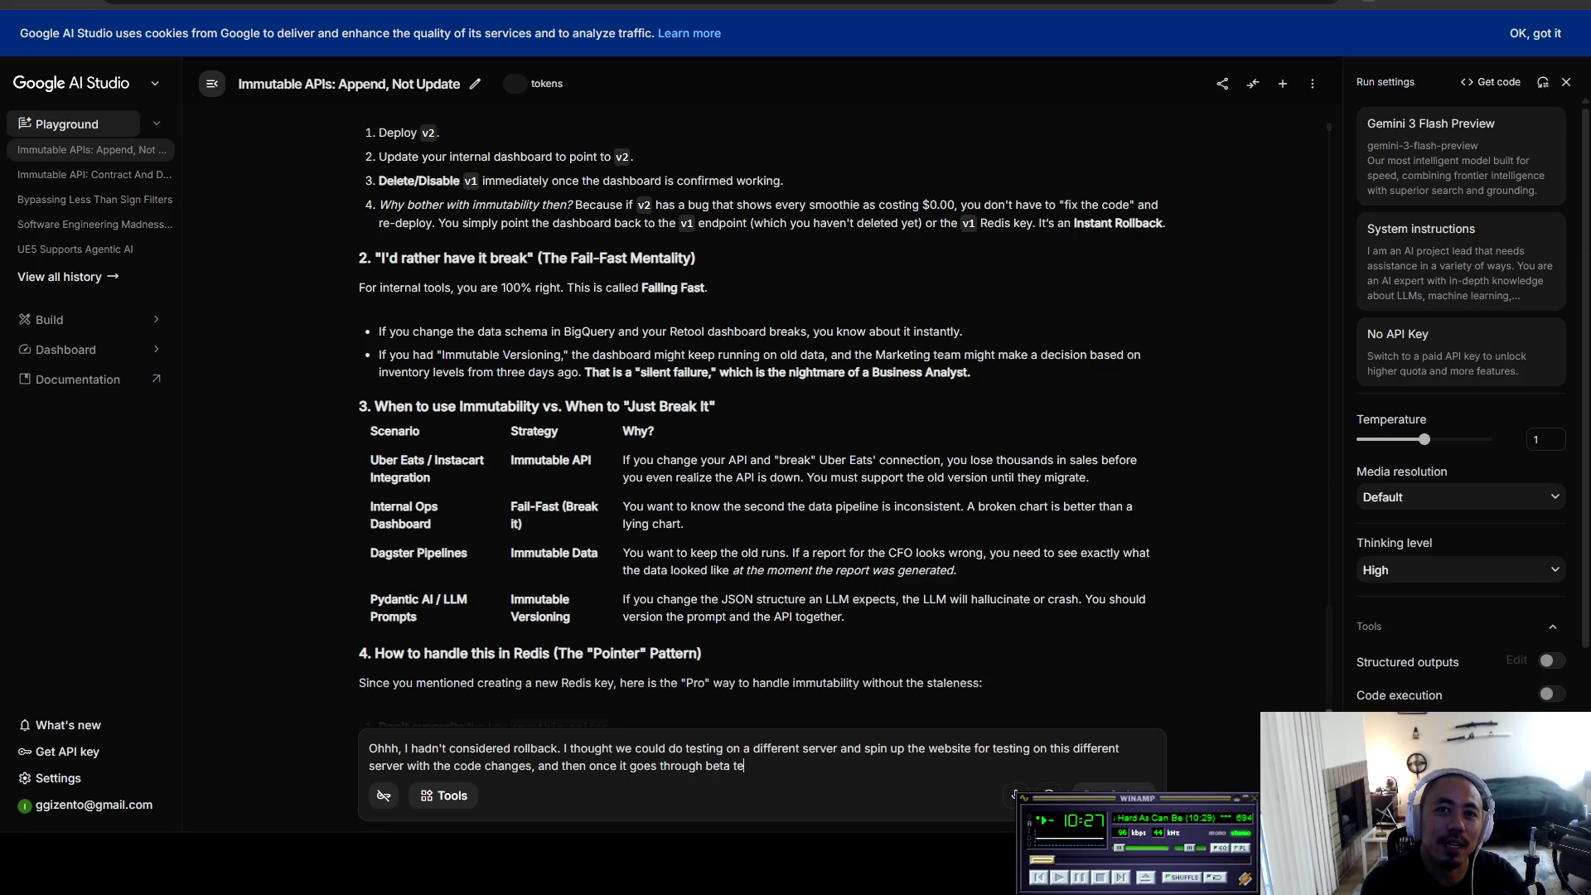
key("BackSpace")
key("BackSpace")
key("BackSpace")
type("ng")
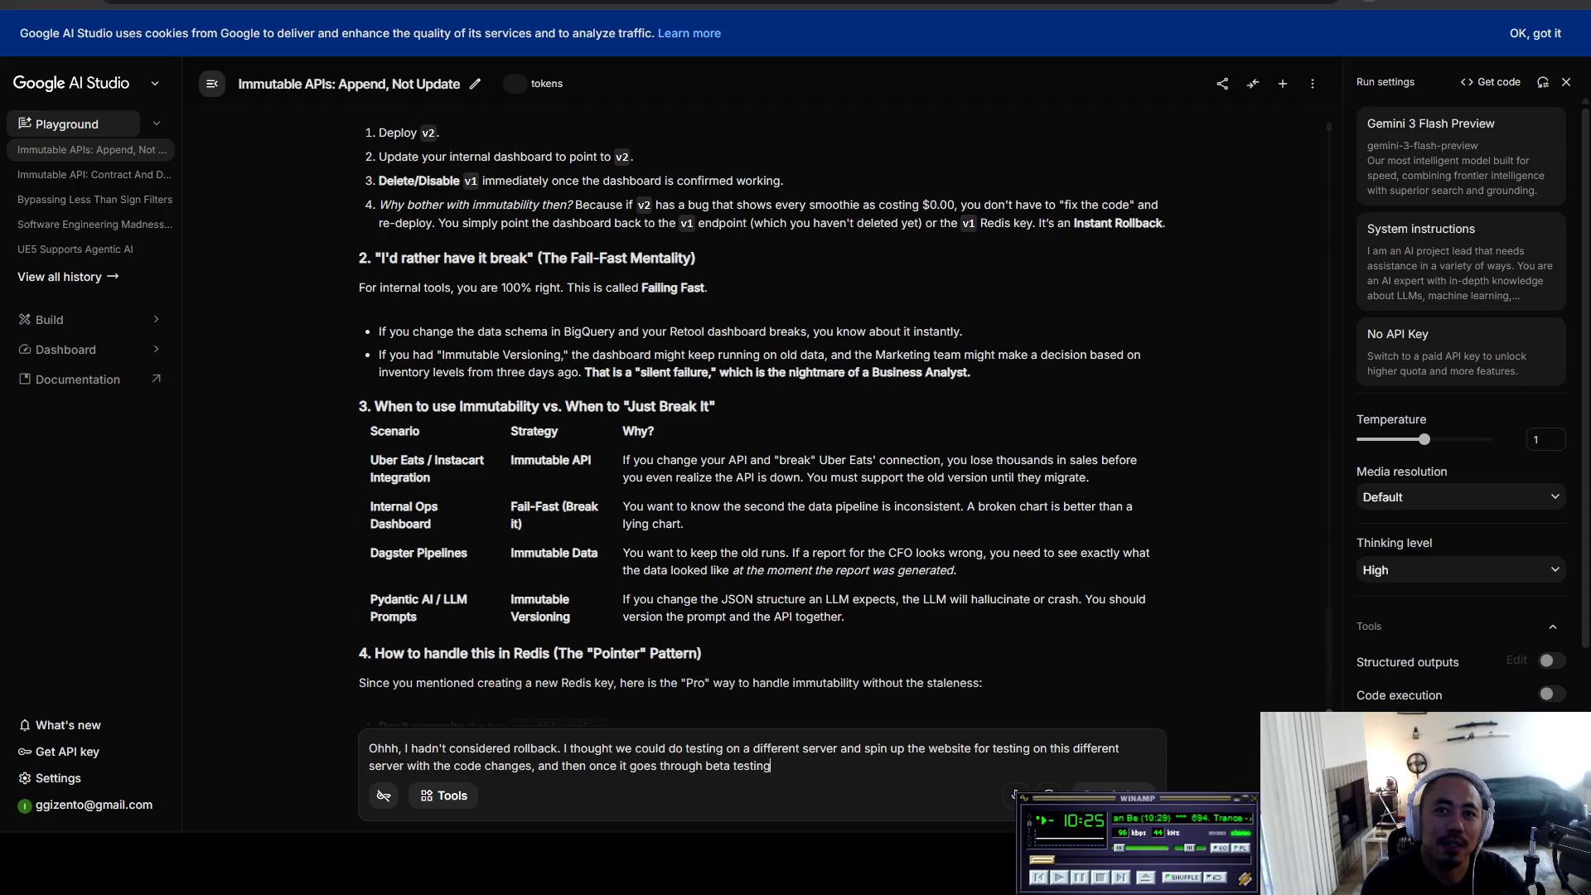
type(", then we could pusgh")
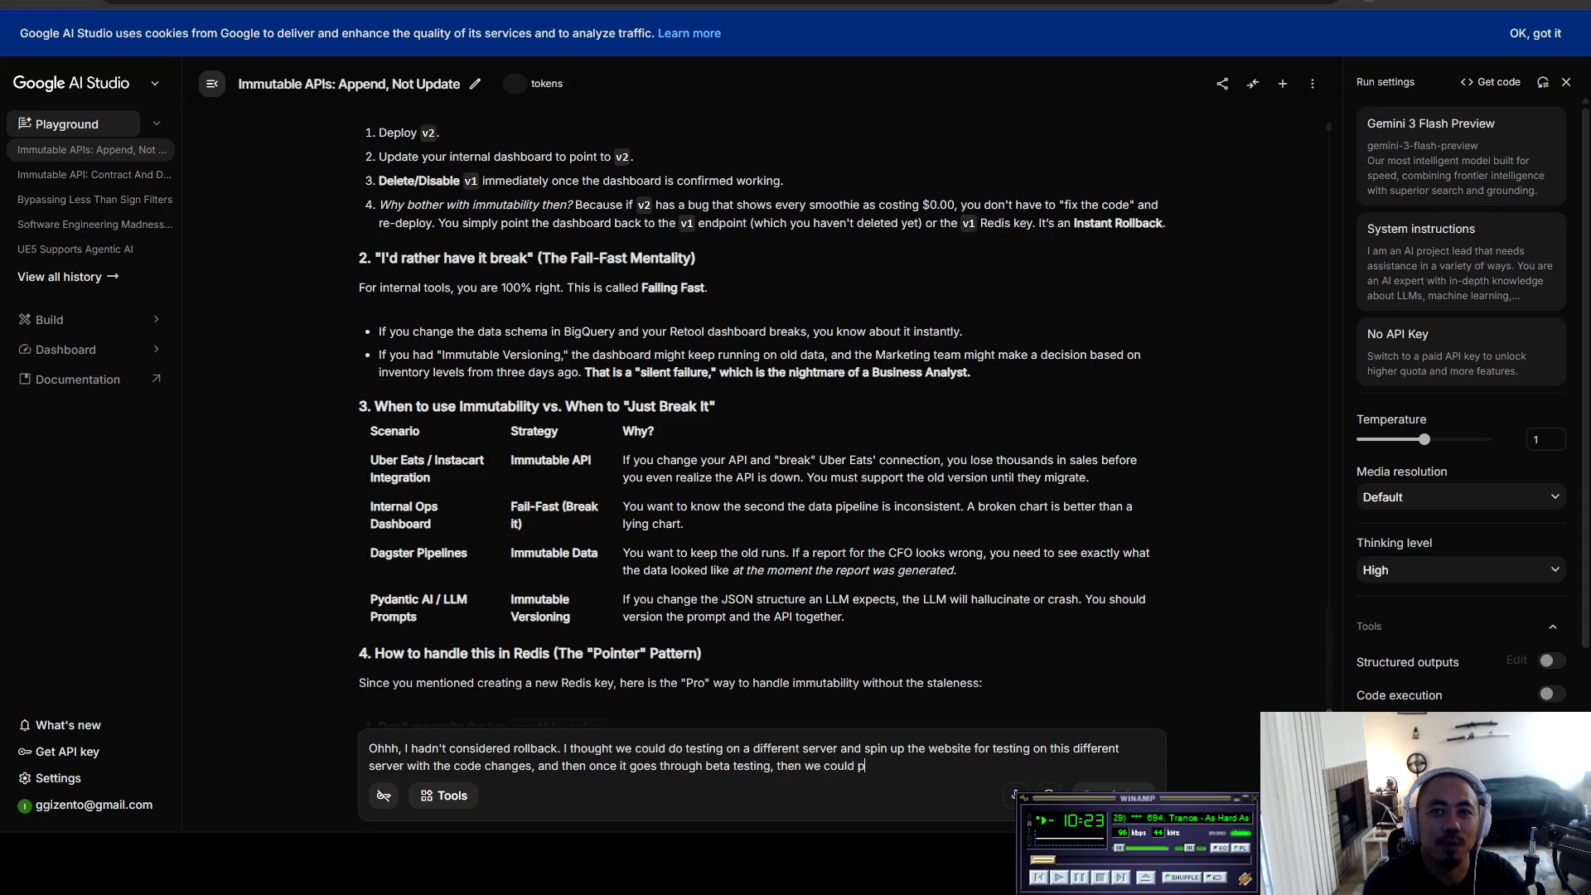
key("BackSpace")
key("BackSpace")
key("BackSpace")
type("to productrio")
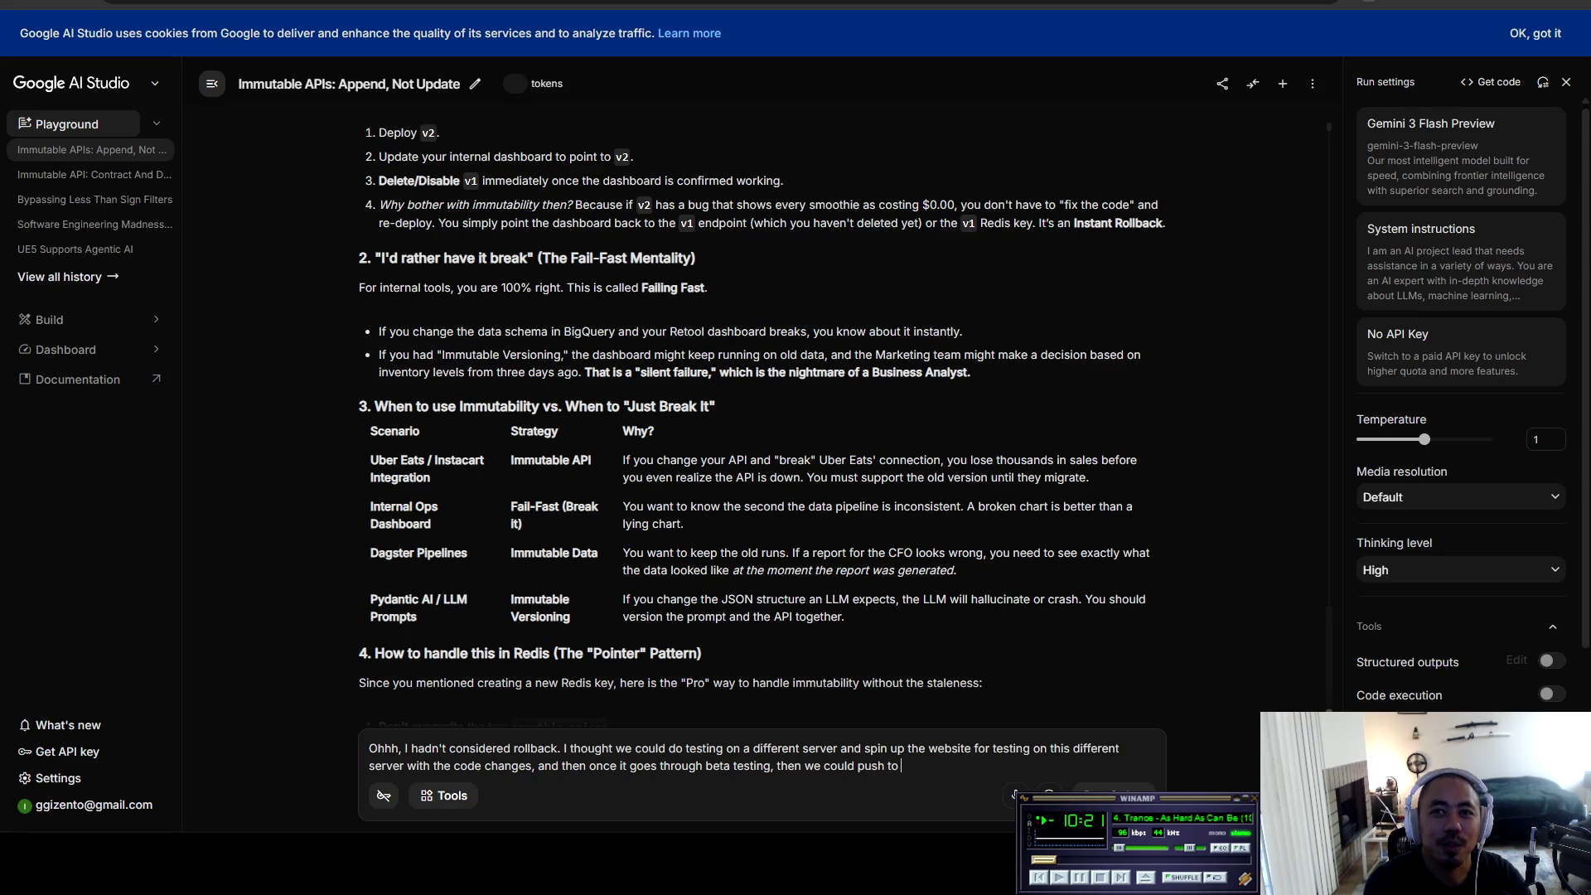
key("BackSpace")
key("BackSpace")
key("BackSpace")
type("ion. Is that how peo")
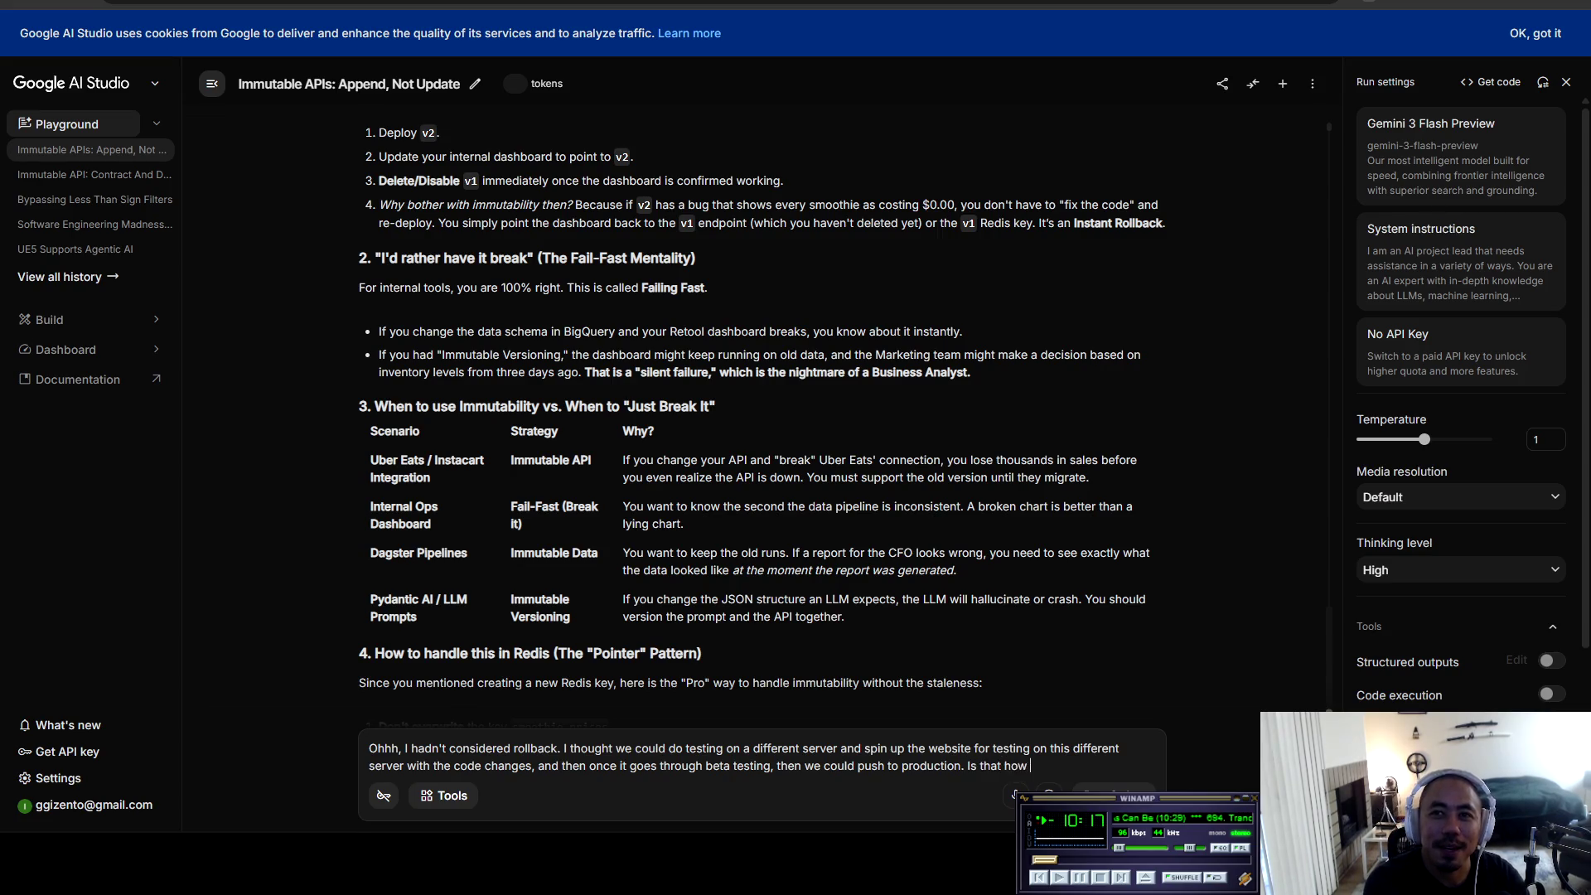
type("ple normn")
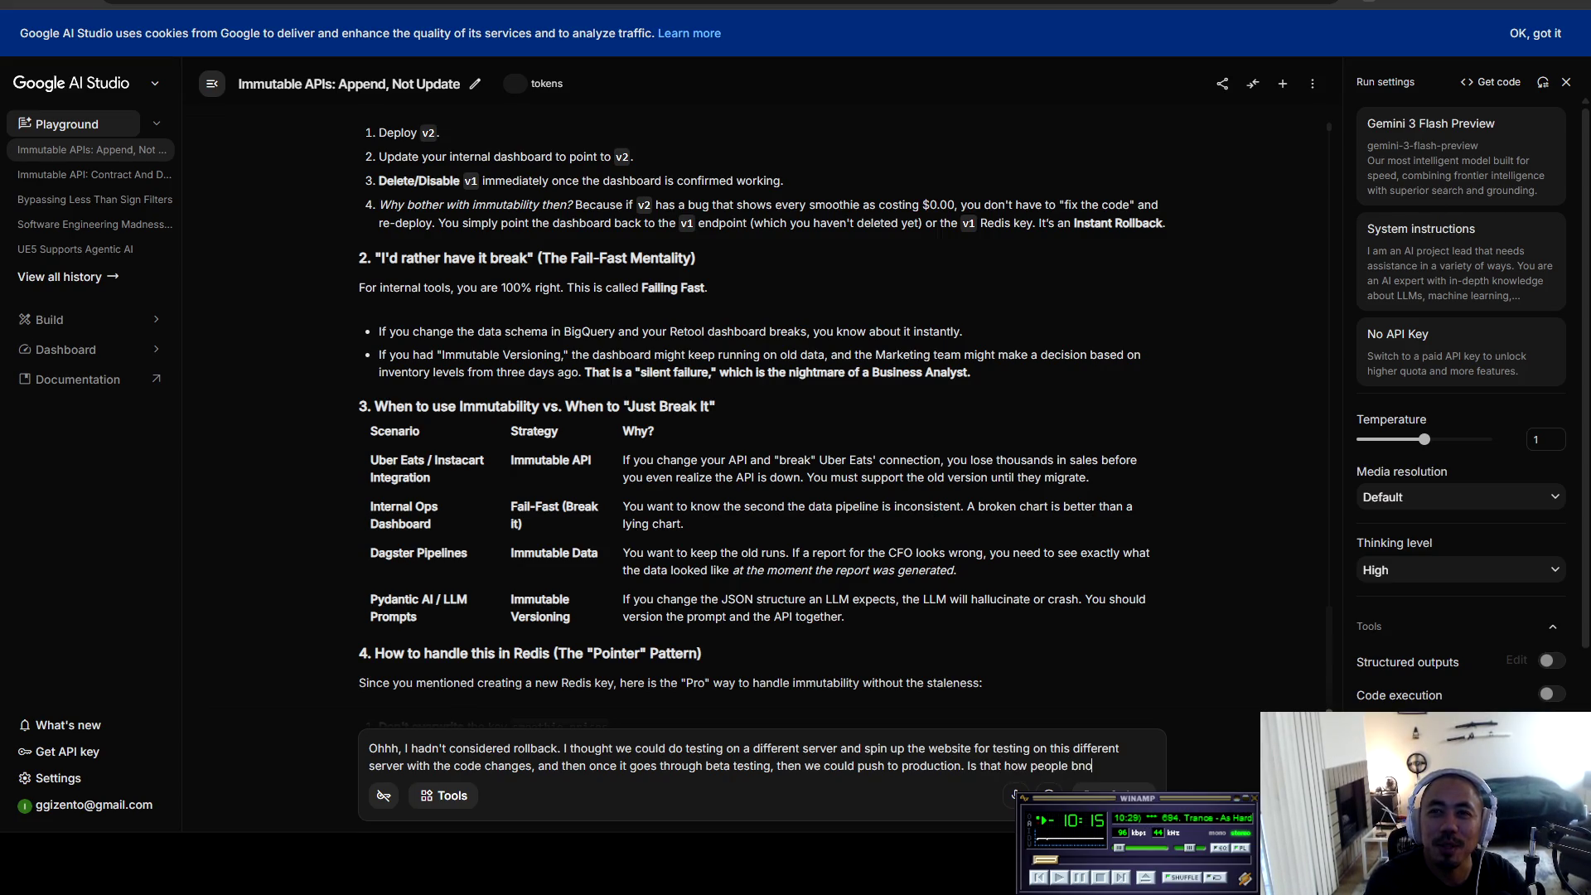
Step: Add 'Is that how people normally work when pushing to a live site?' and end with 'You tell me.'
key("BackSpace")
type("lly work when p")
type("ushing to a ")
type("live siut")
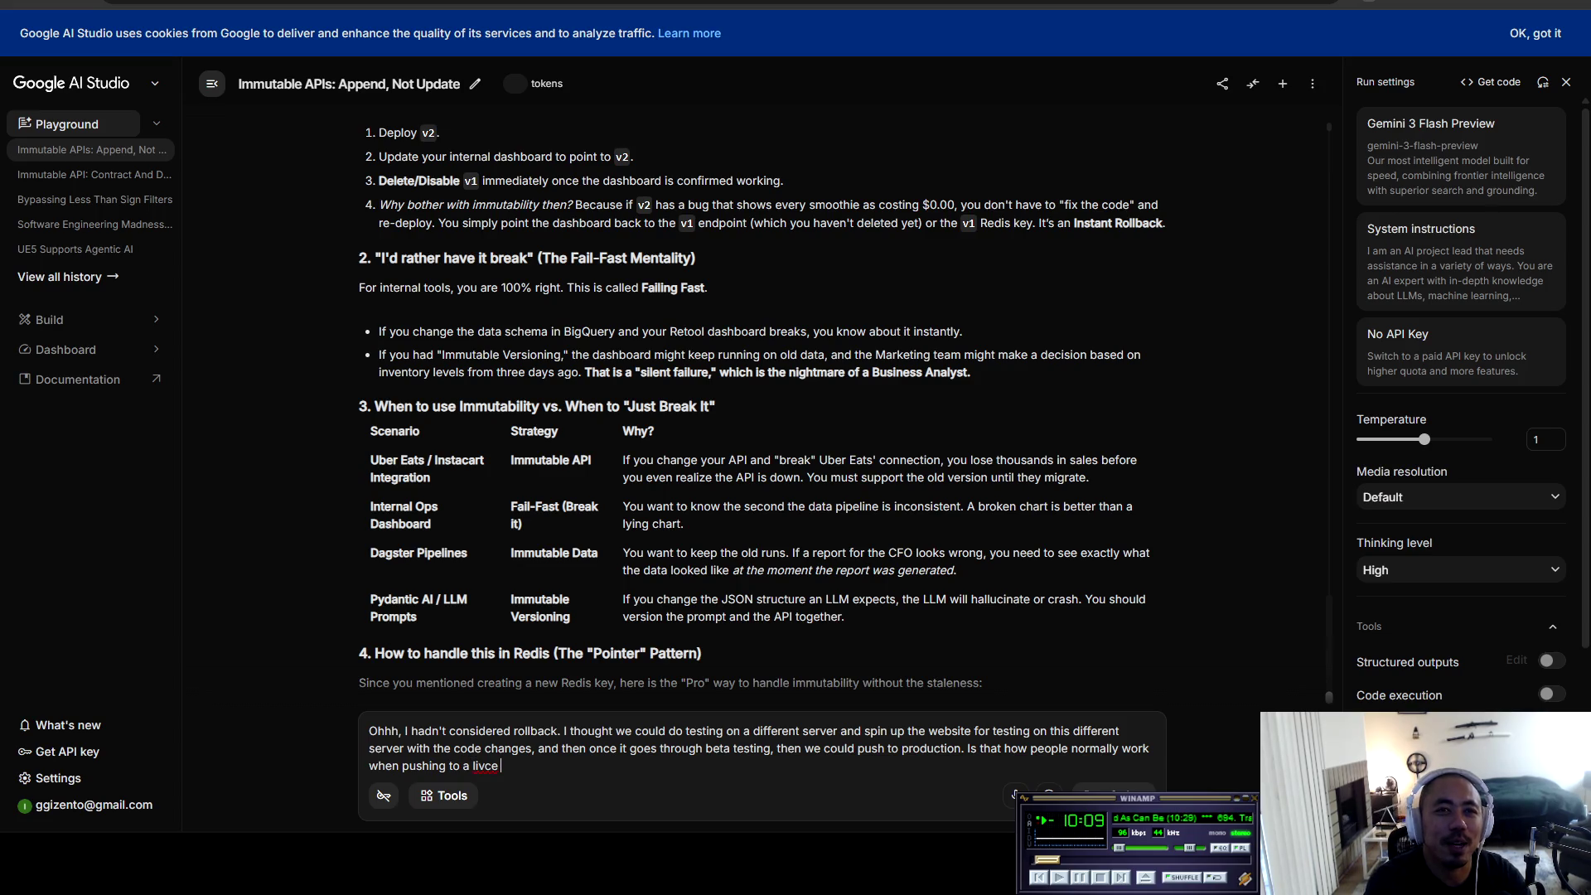
key("BackSpace")
key("BackSpace")
type("te")
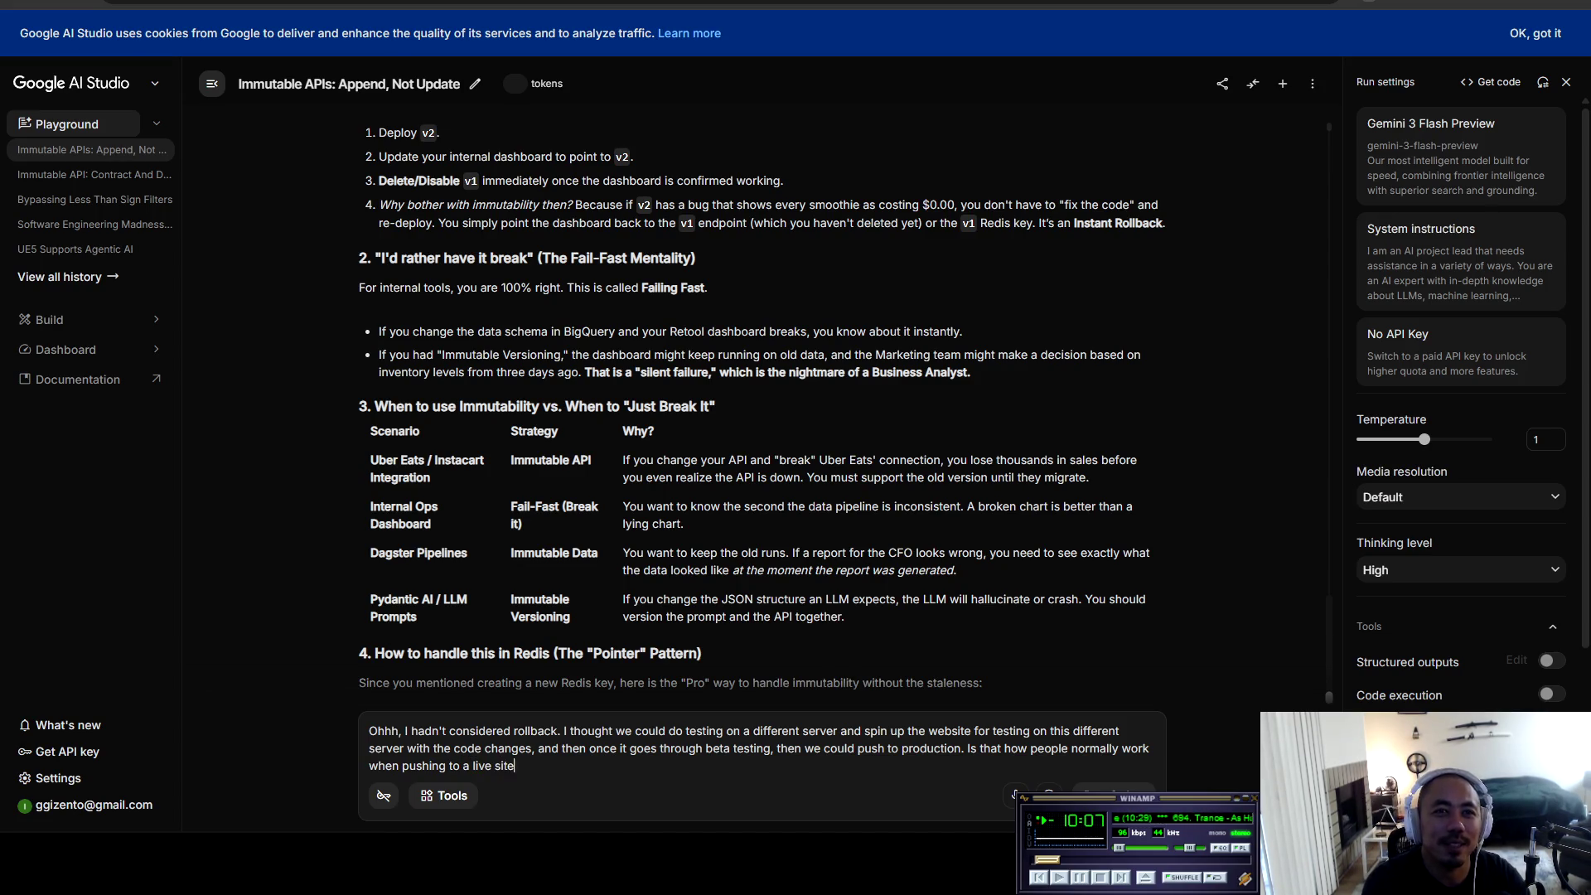
type("? I might hsa")
key("BackSpace")
type("ave this workflow and s")
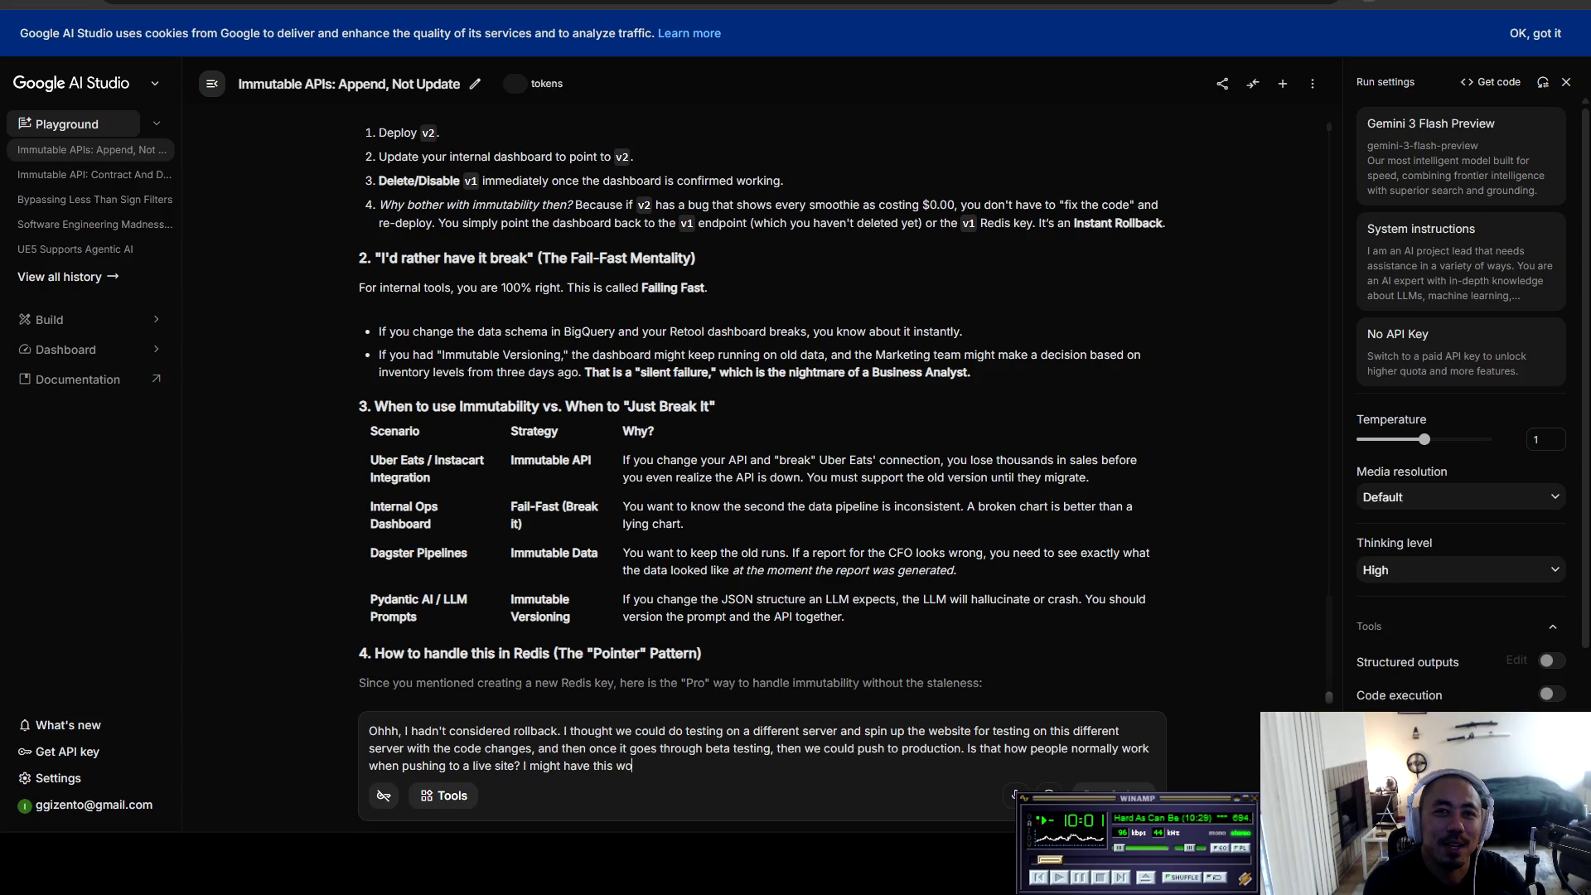
type("hit ")
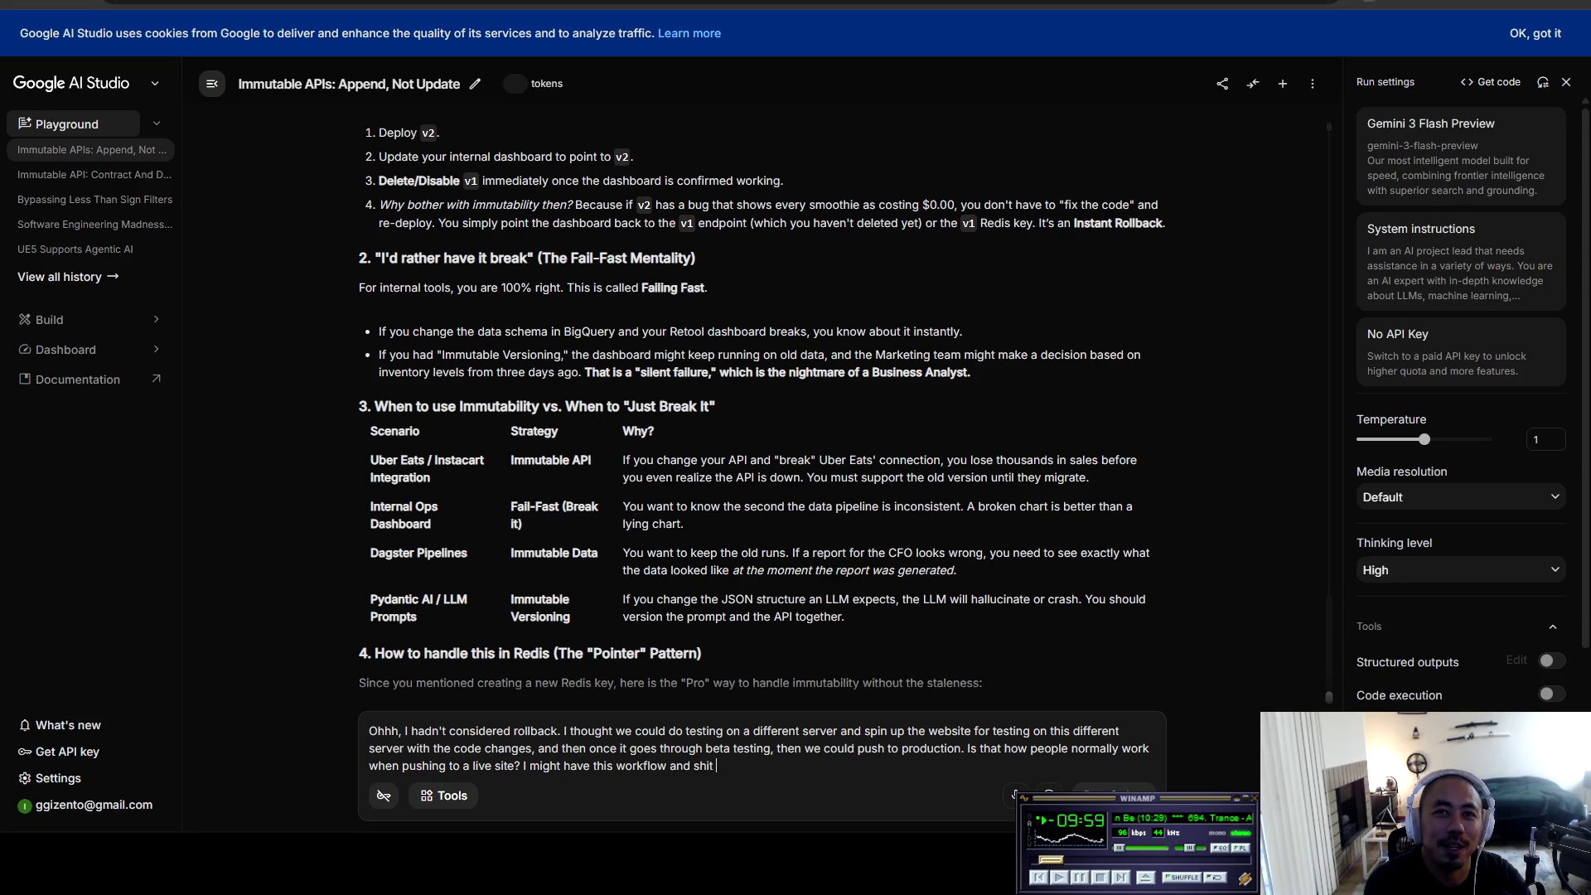
type("incorrect. You tell me.")
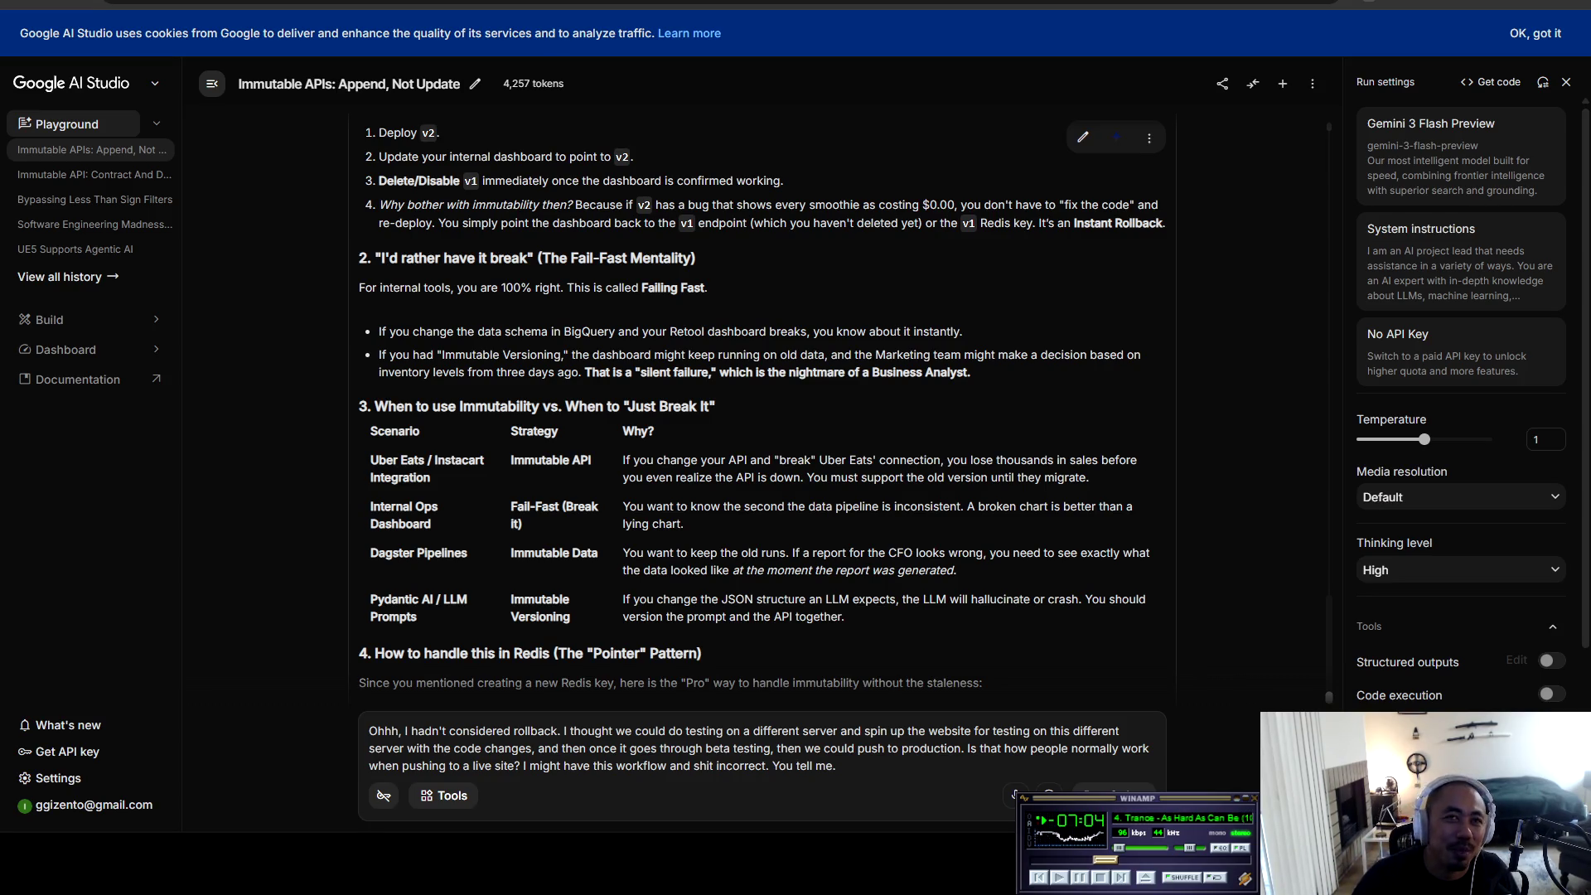
scroll(762, 406, "up", 2)
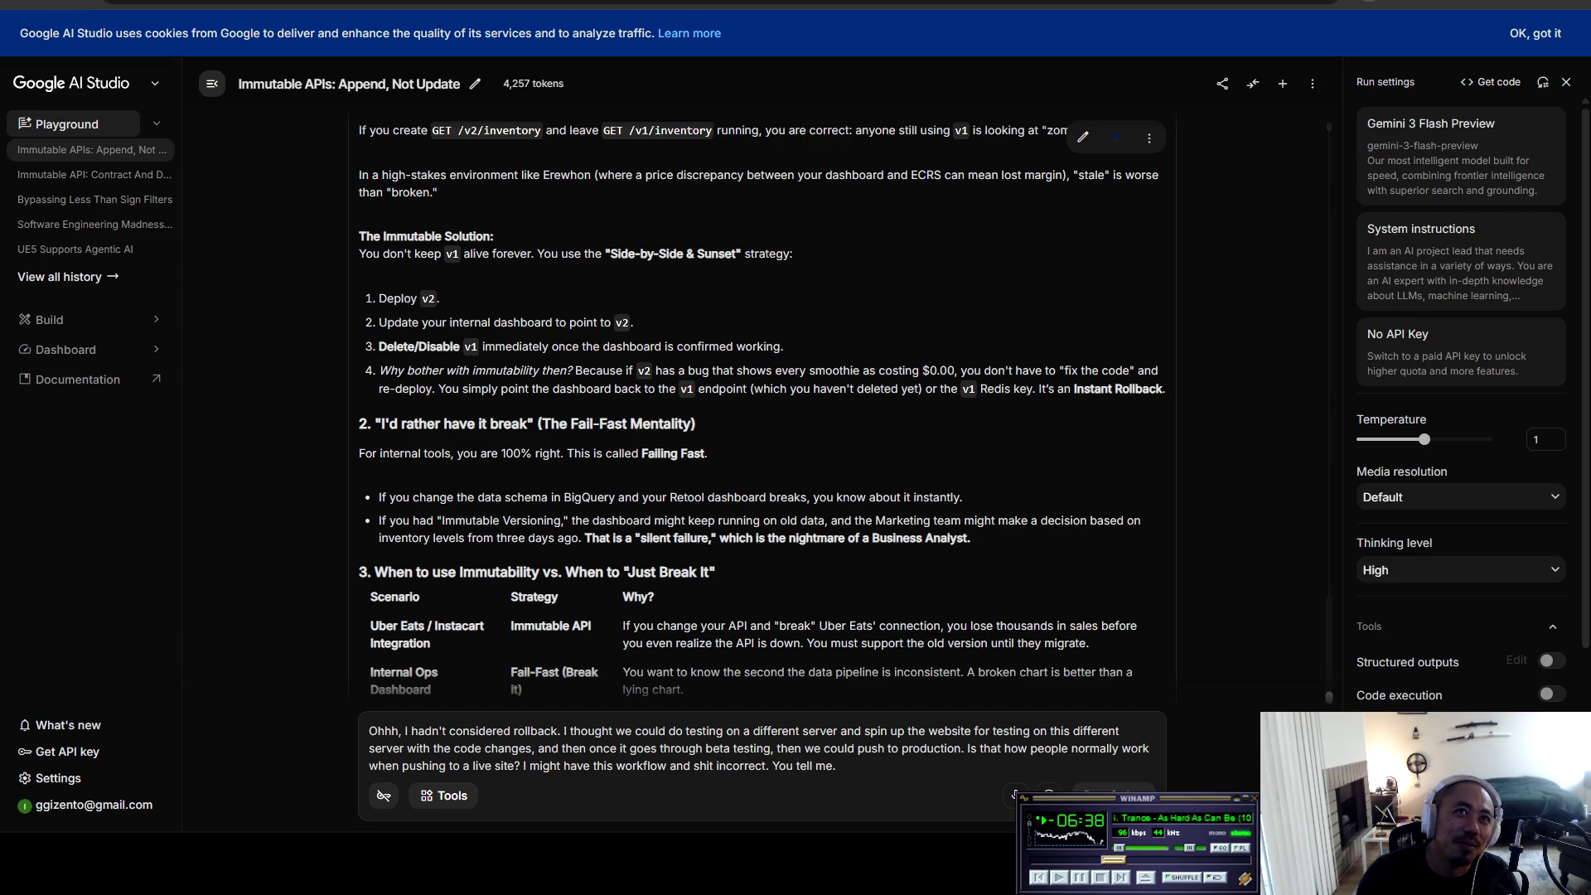
Step: Bring The Immutable Solution section into view and highlight its heading
scroll(845, 414, "down", 1)
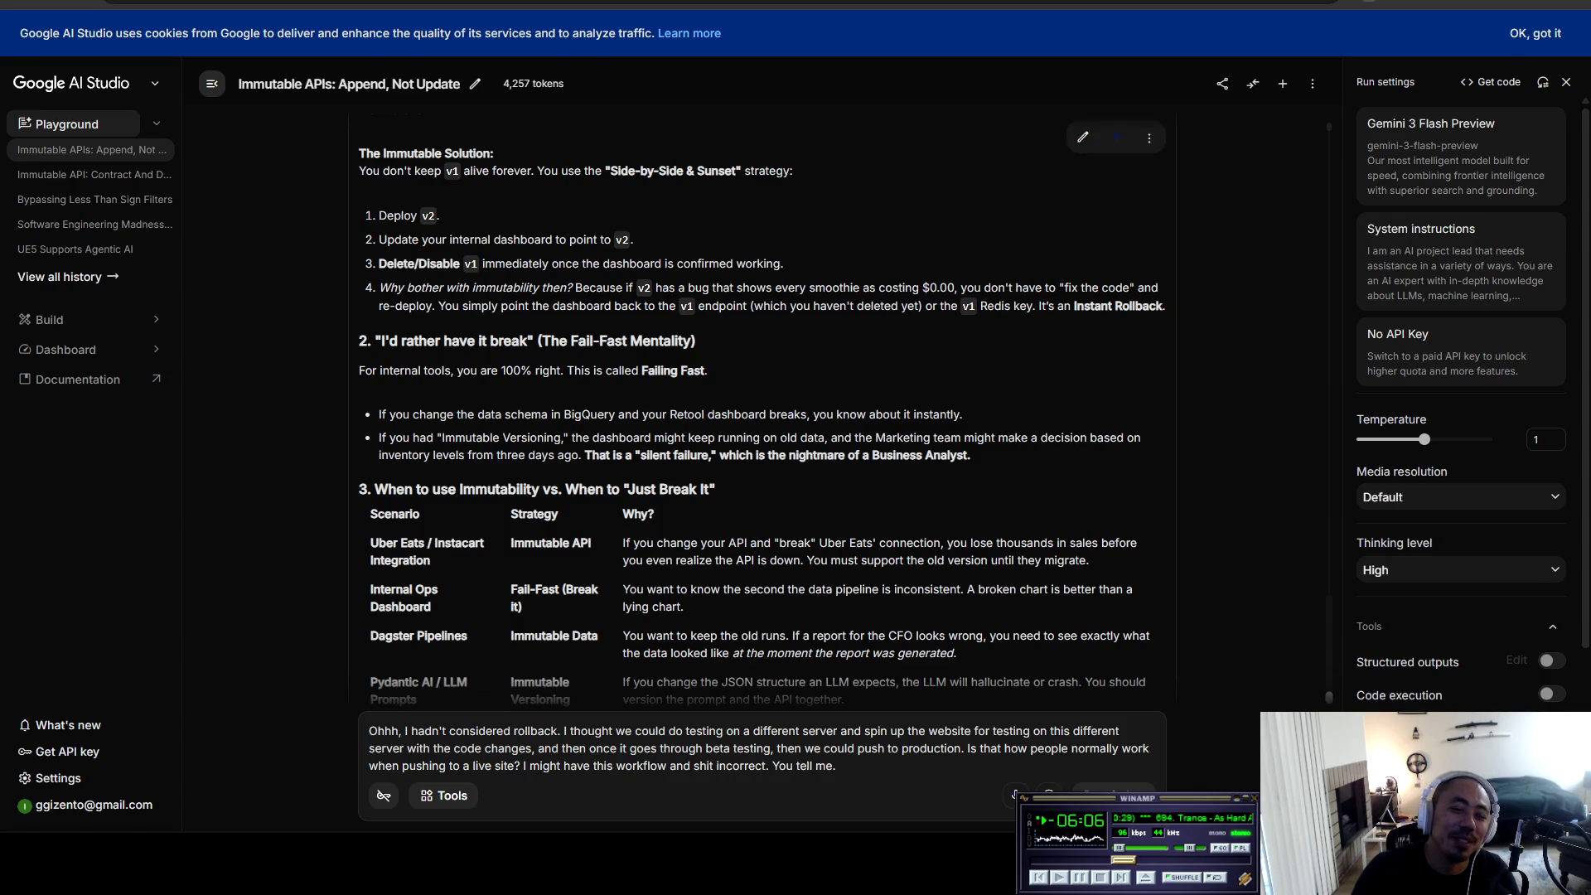
left_click_drag(359, 153, 495, 152)
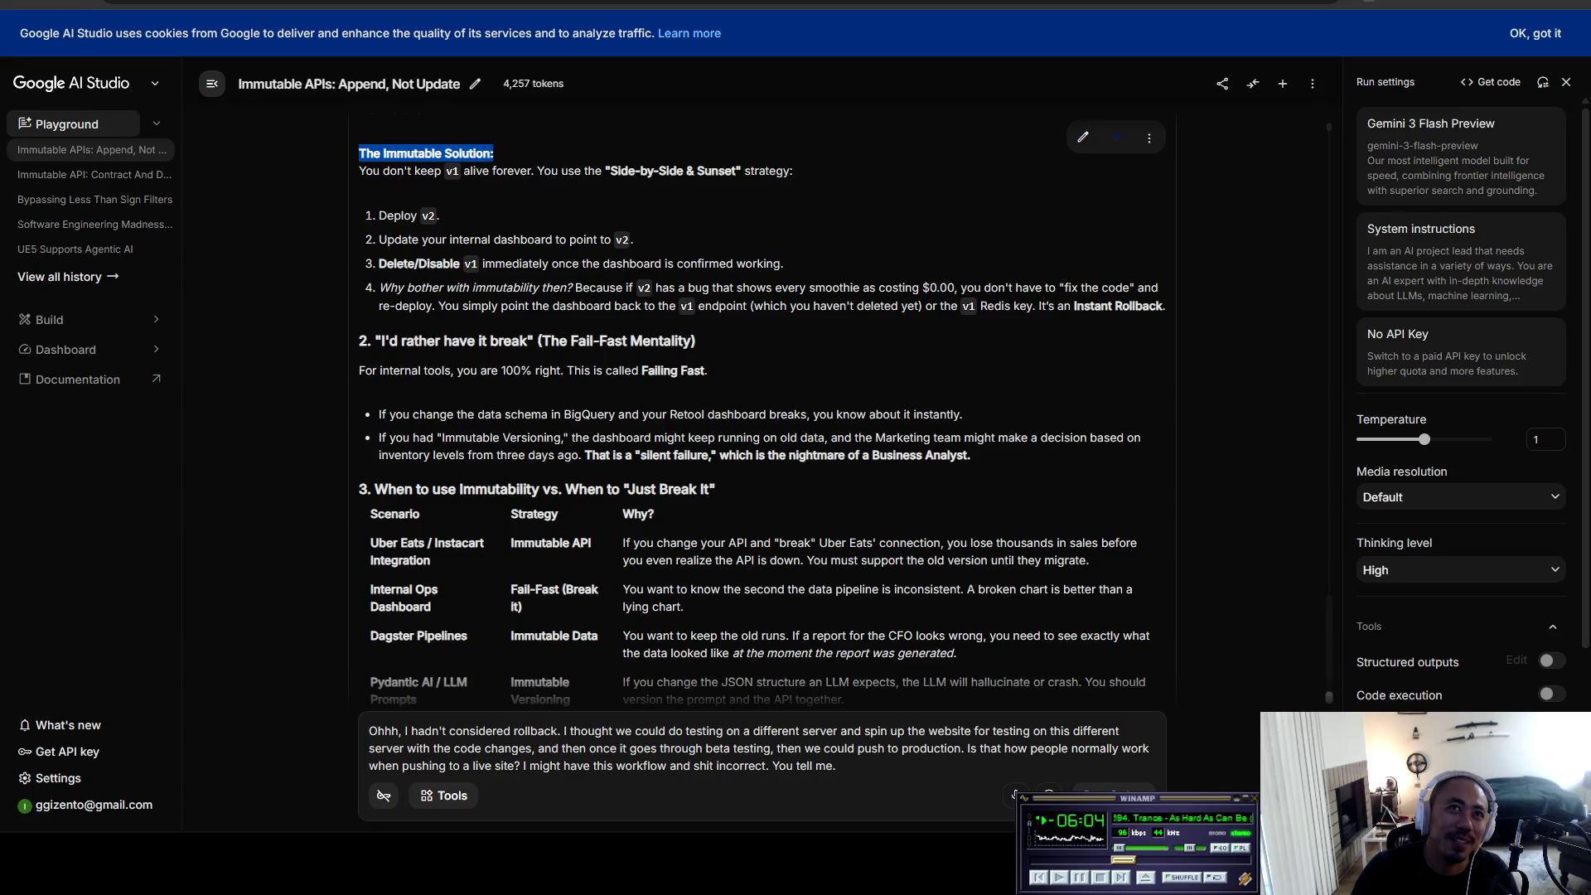
left_click(494, 152)
mouse_move(366, 170)
left_mouse_down()
mouse_move(793, 170)
mouse_move(440, 215)
left_mouse_up()
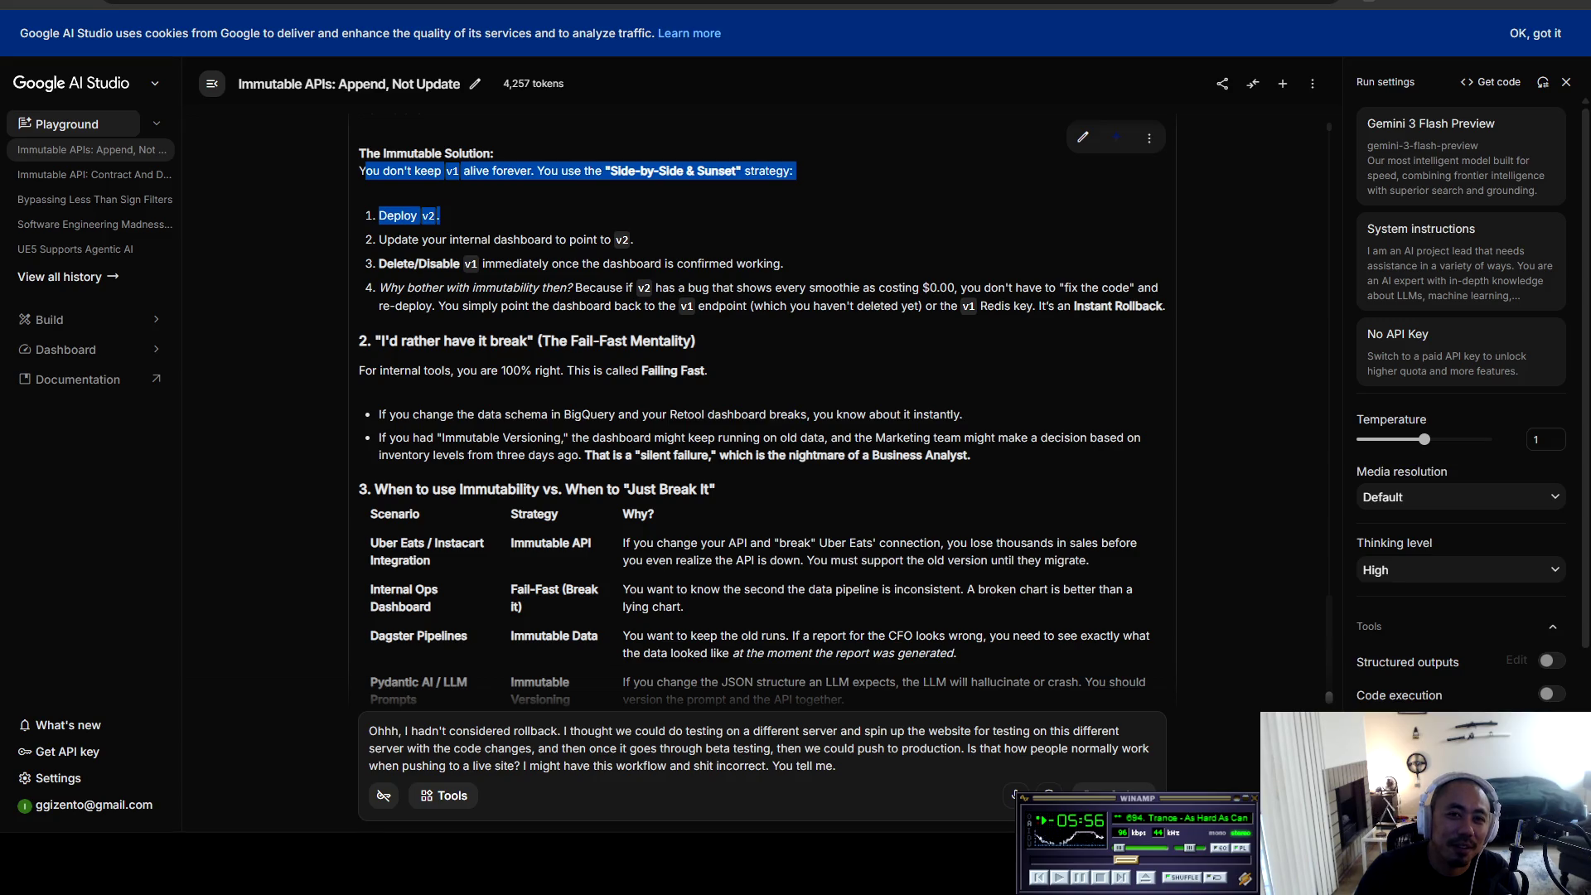
left_click(440, 216)
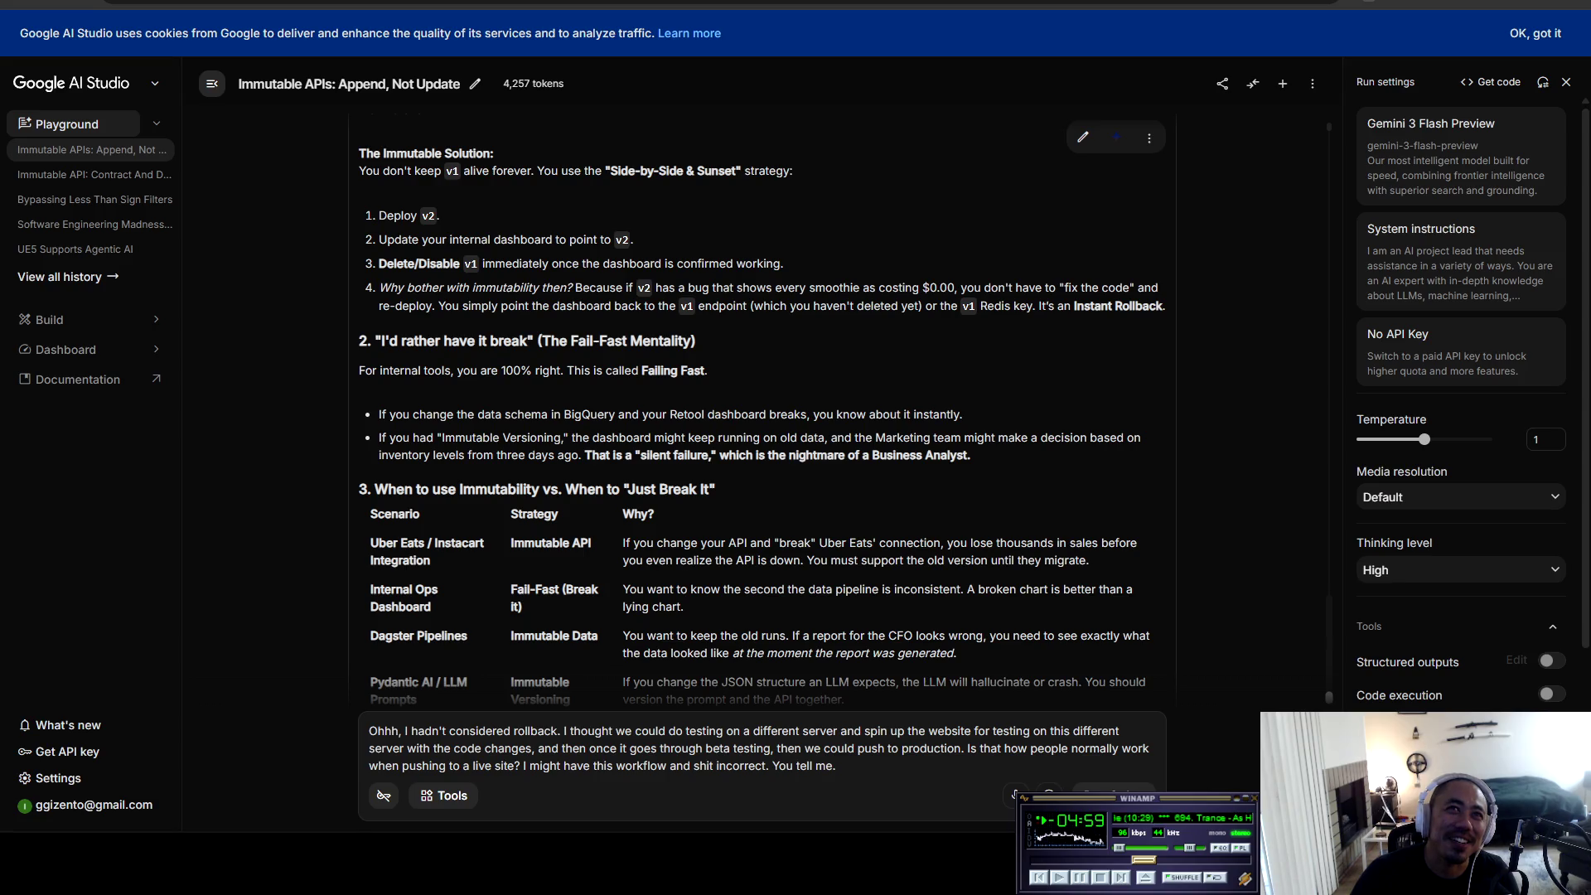
left_click_drag(655, 171, 775, 171)
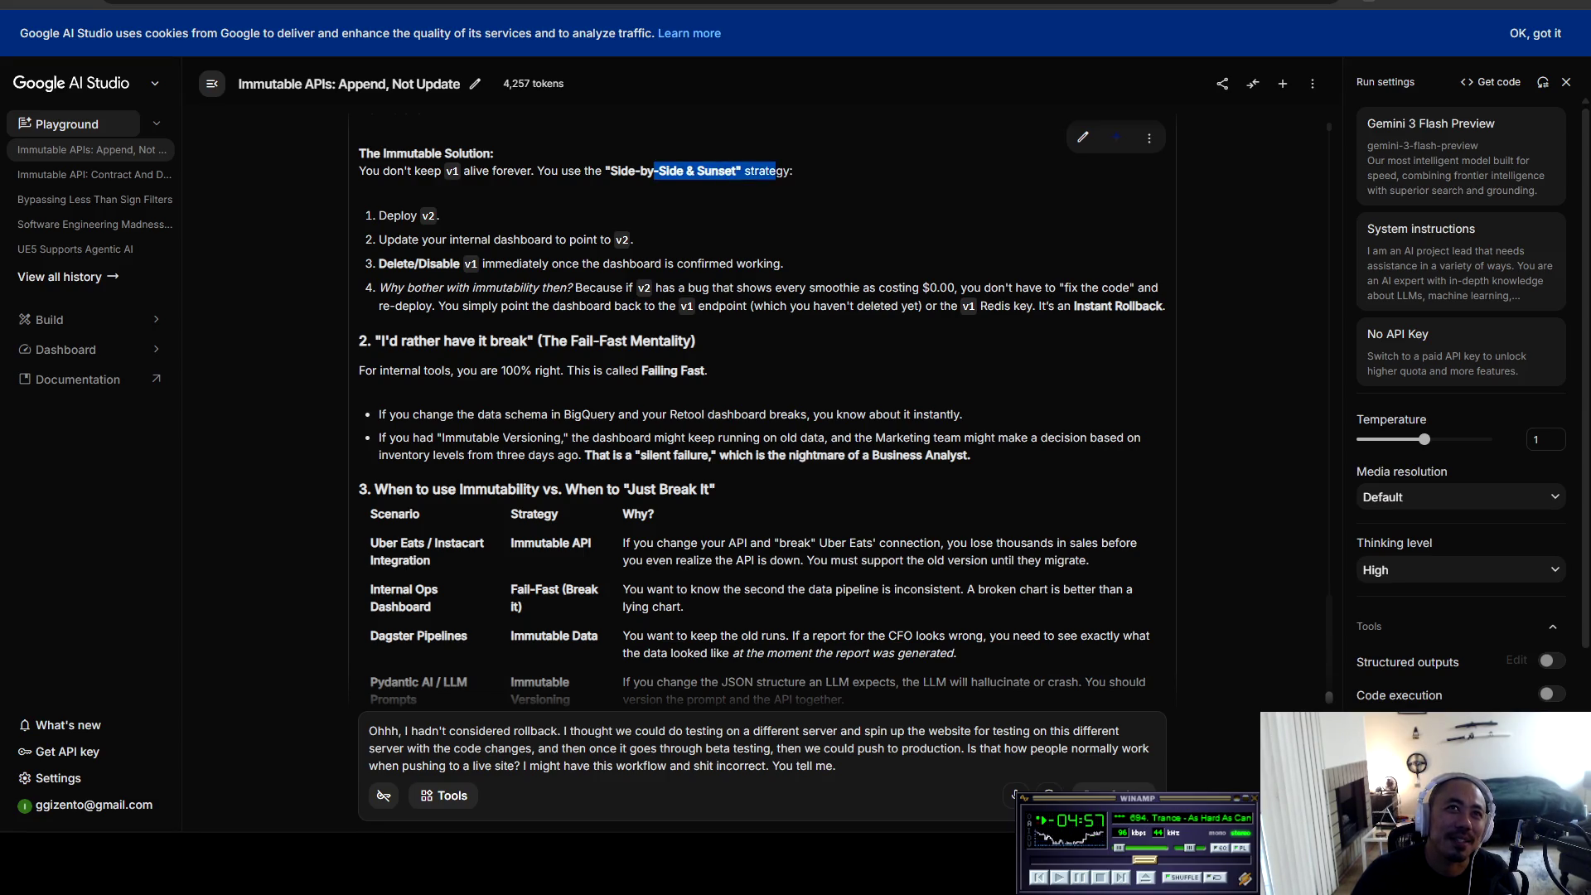
mouse_move(379, 216)
left_mouse_down()
mouse_move(440, 215)
mouse_move(470, 239)
mouse_move(623, 238)
mouse_move(388, 263)
mouse_move(773, 264)
mouse_move(397, 287)
mouse_move(1025, 288)
mouse_move(580, 161)
mouse_move(1164, 306)
mouse_move(696, 341)
left_mouse_up()
left_click(440, 215)
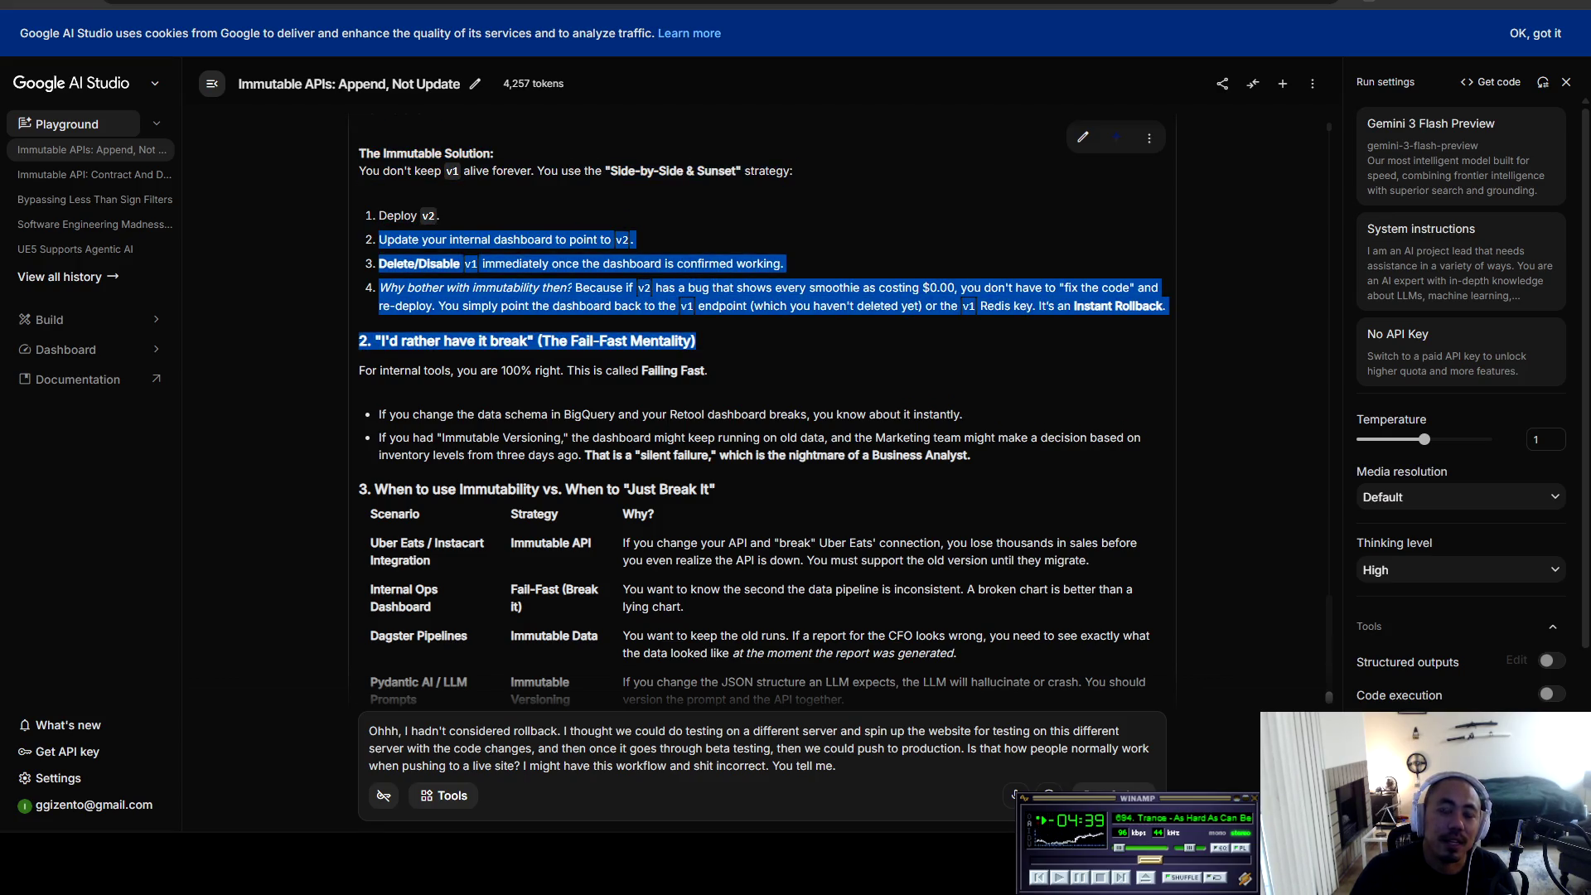
left_click(697, 340)
scroll(846, 414, "down", 1)
mouse_move(372, 257)
left_mouse_down()
mouse_move(696, 258)
mouse_move(545, 287)
left_mouse_up()
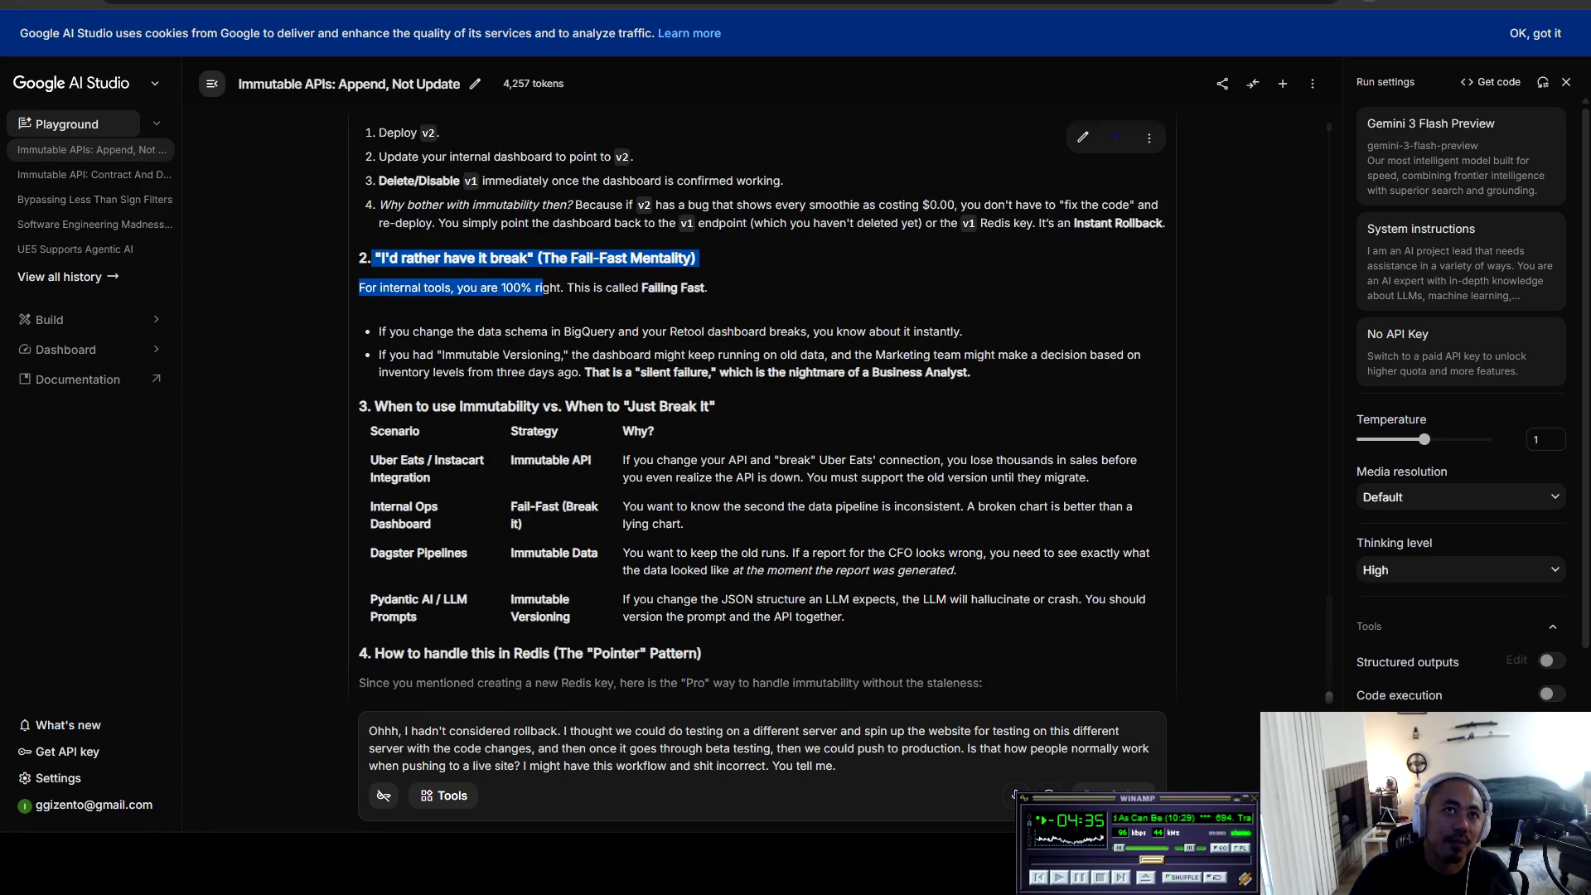
left_click_drag(480, 287, 709, 288)
left_click(709, 287)
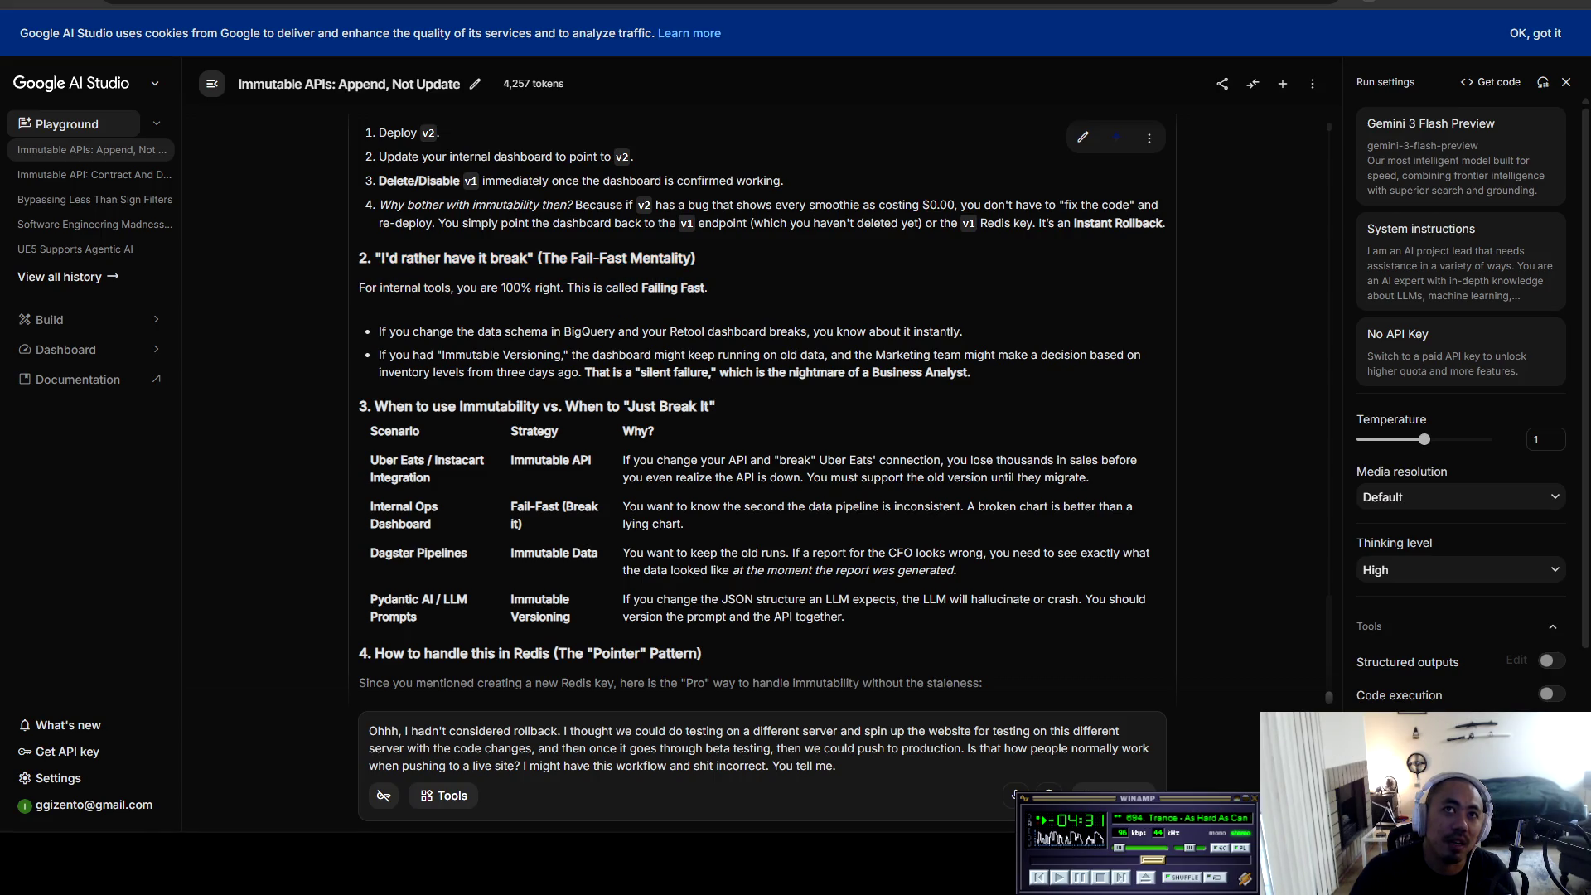
scroll(846, 411, "down", 1)
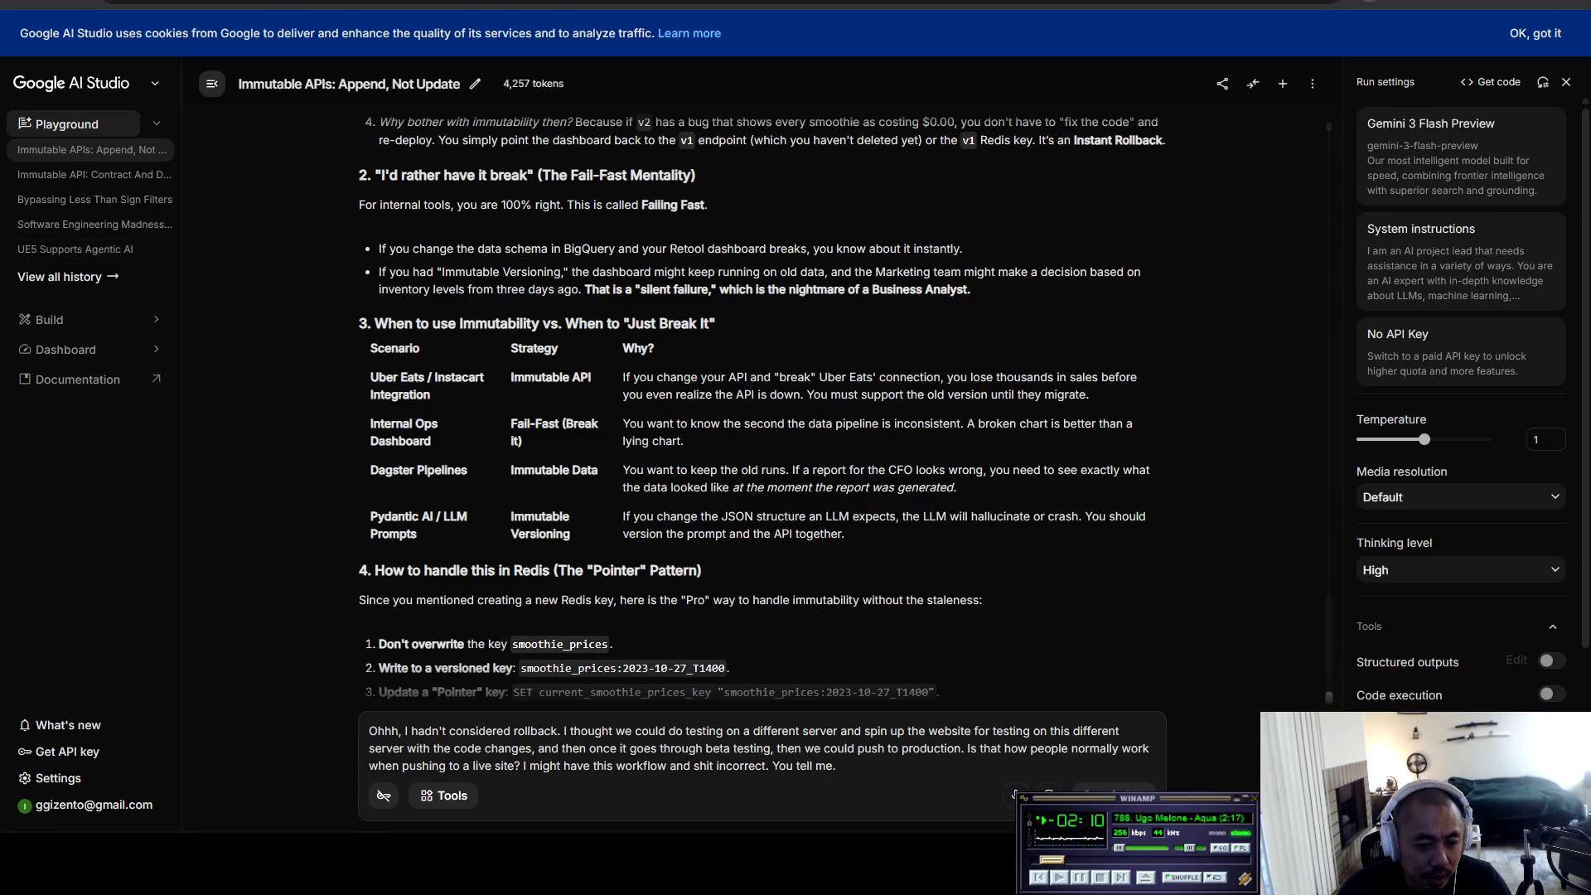
Step: Switch to the Cursor editor window showing bigquery_writer.py
key("alt+Tab")
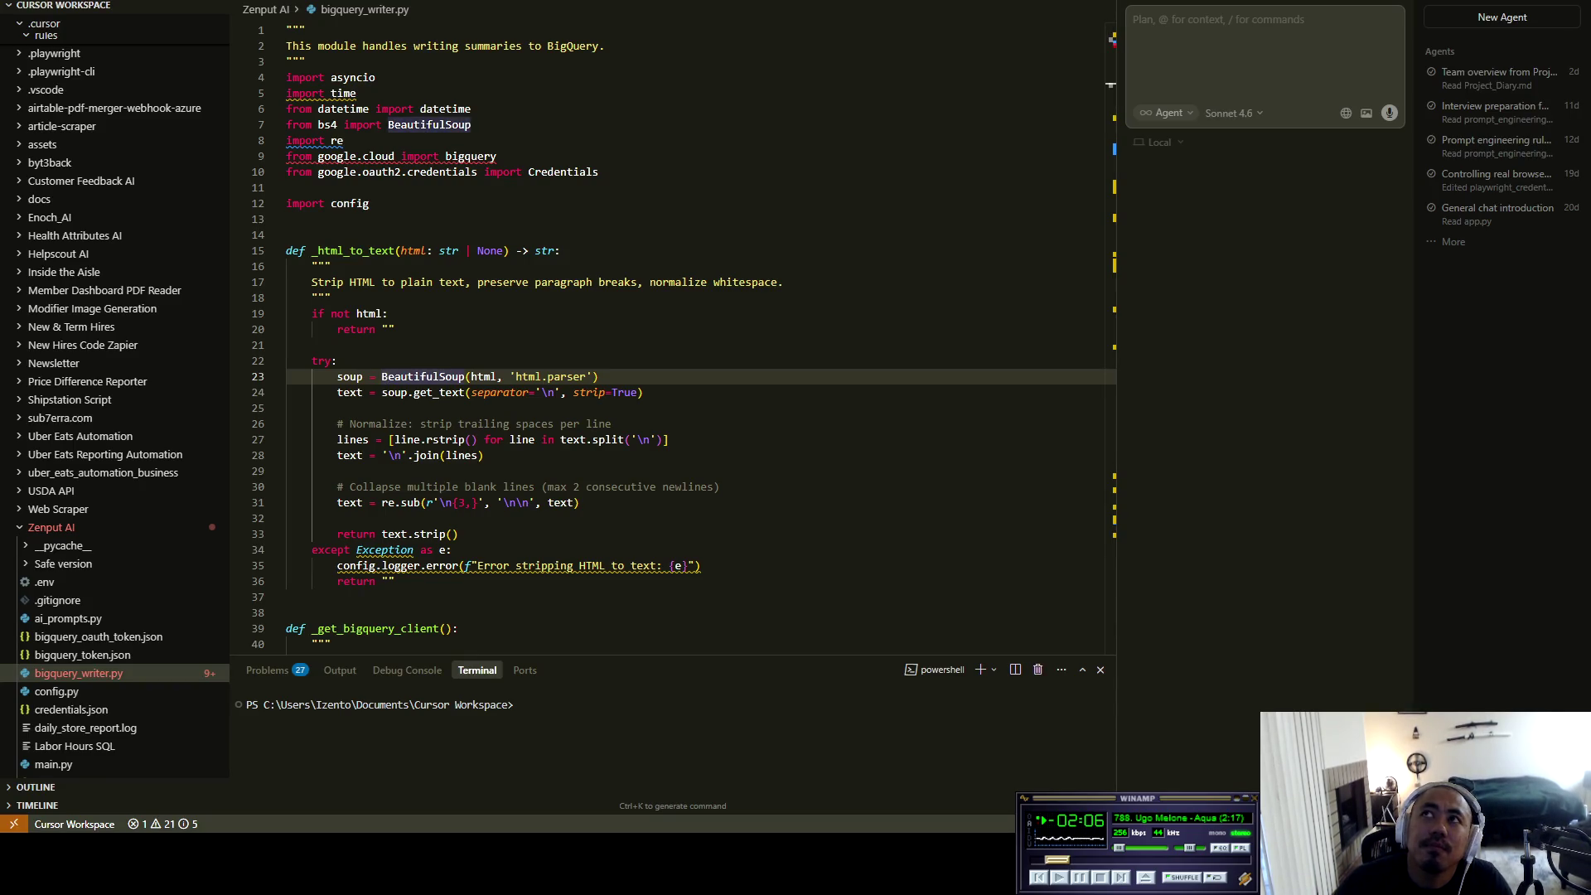
Step: Switch back to the Google AI Studio chat window
key("alt+Tab")
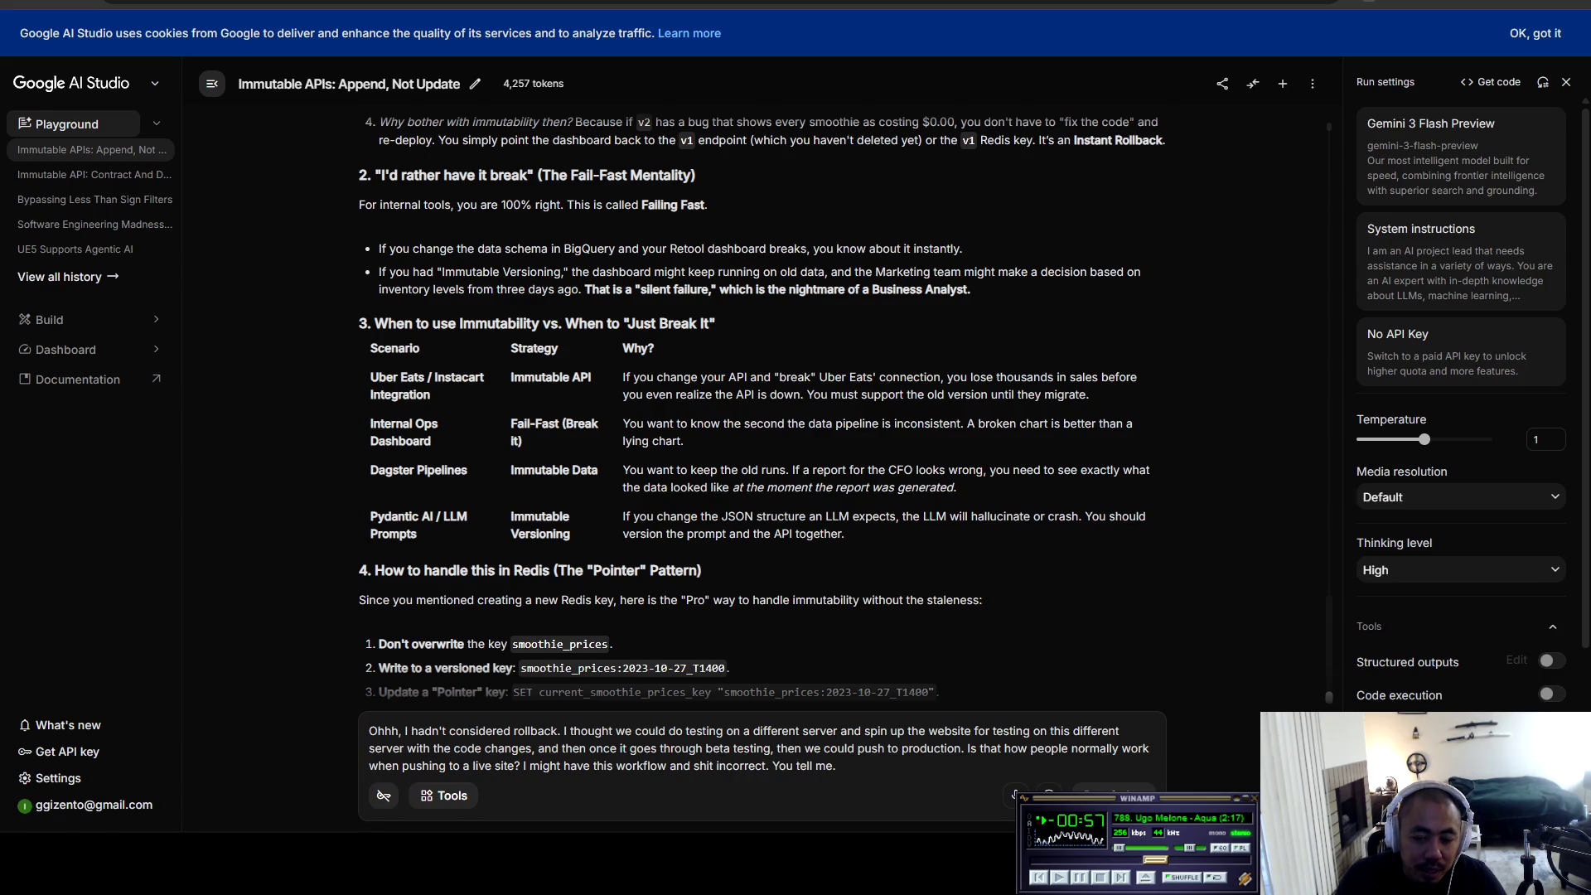
key("alt+Tab")
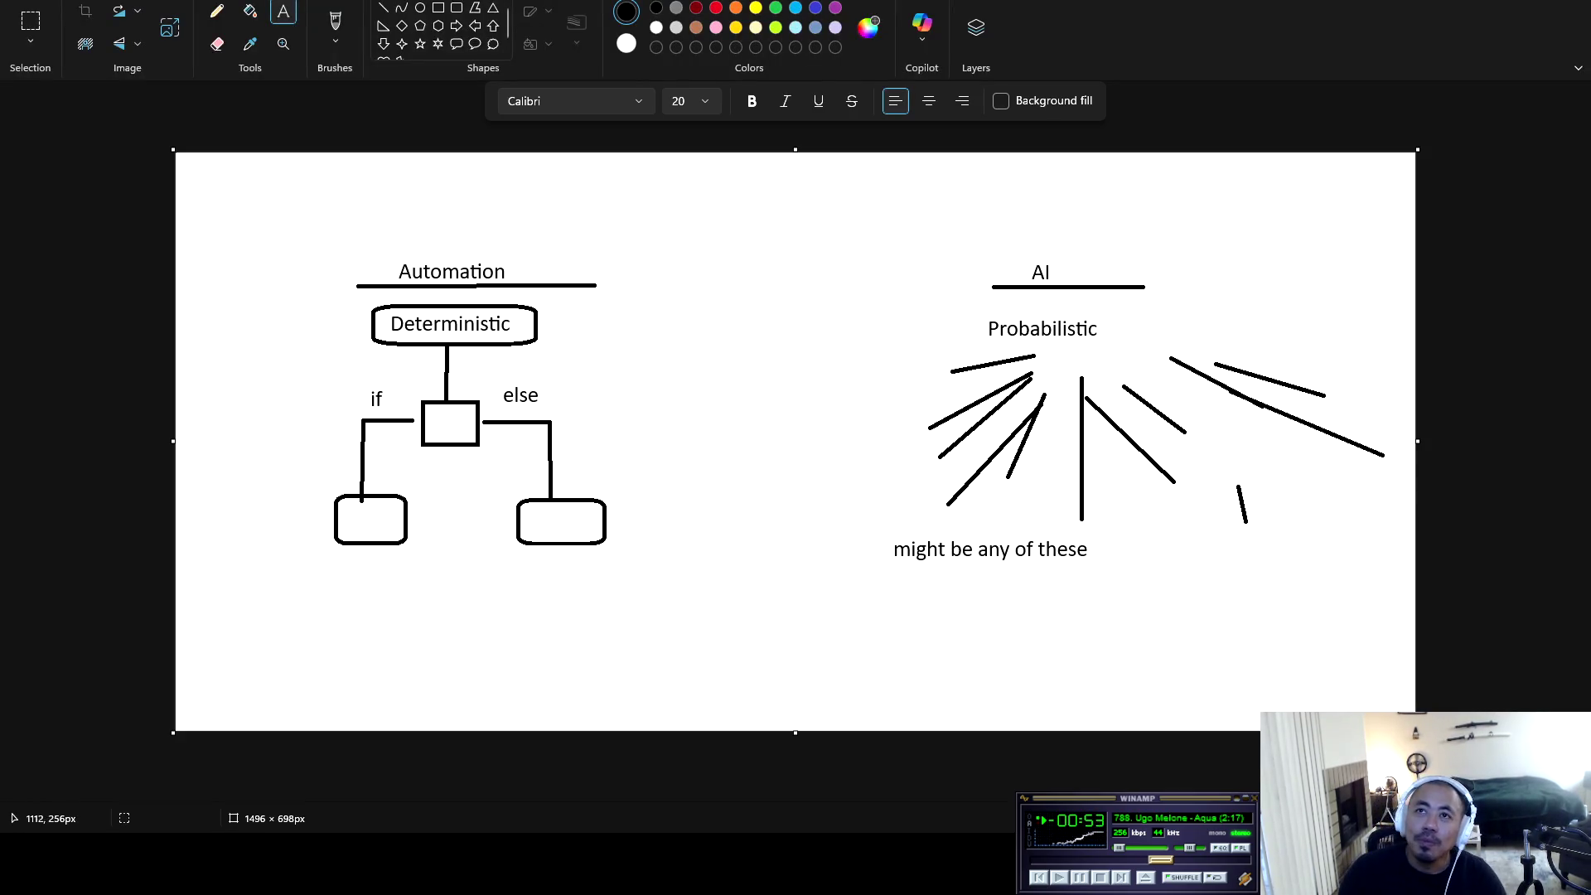
mouse_move(1116, 241)
left_mouse_down()
mouse_move(950, 234)
mouse_move(690, 632)
left_mouse_up()
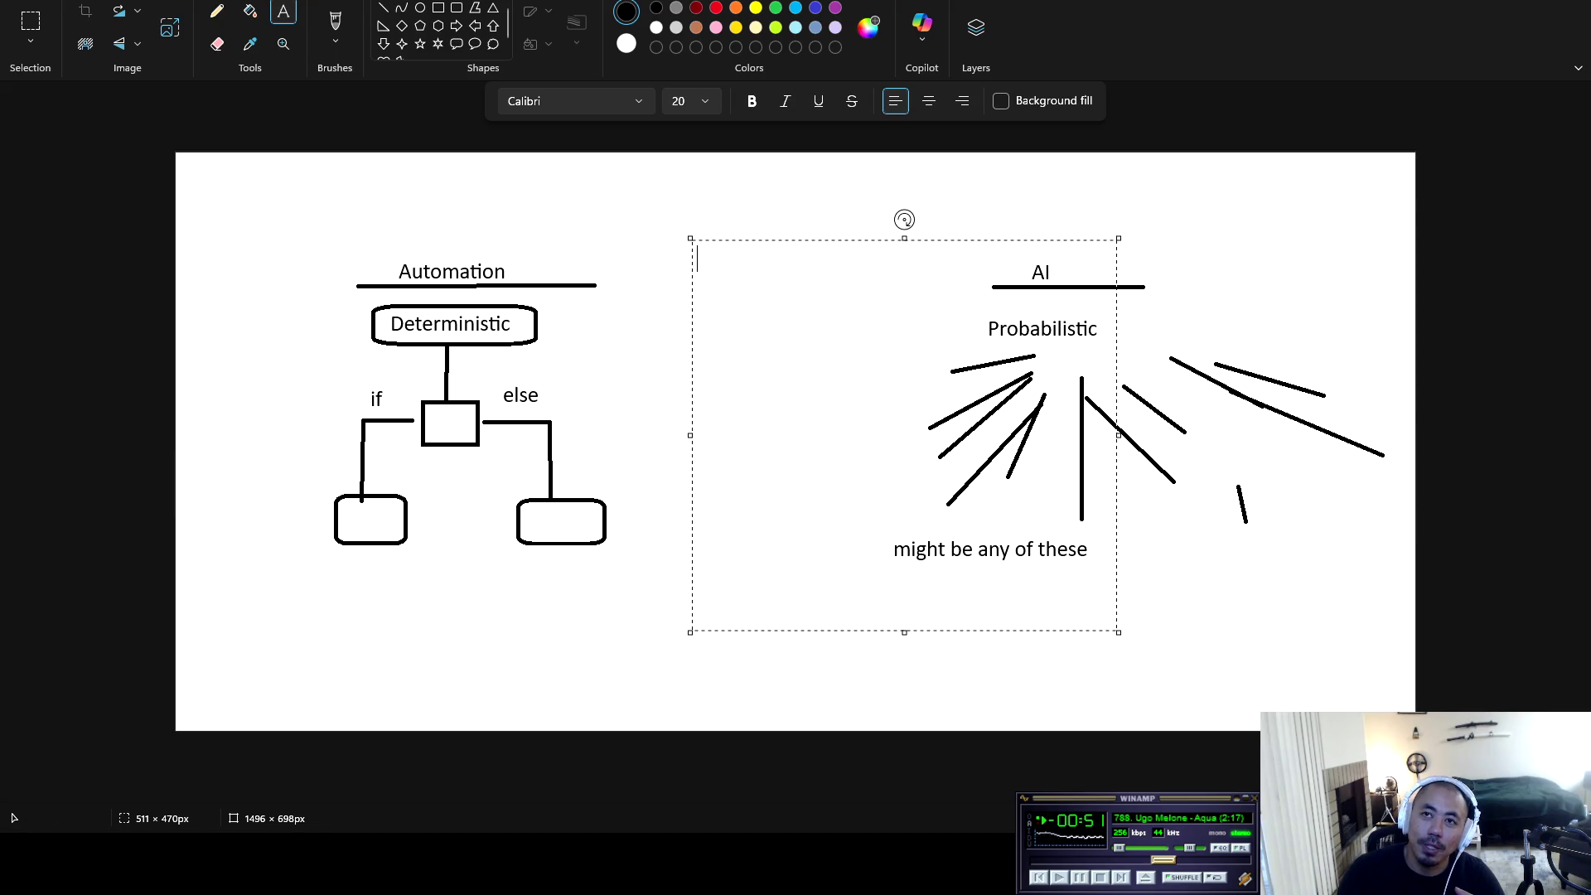
key("alt+F4")
key("Escape")
key("alt+Tab")
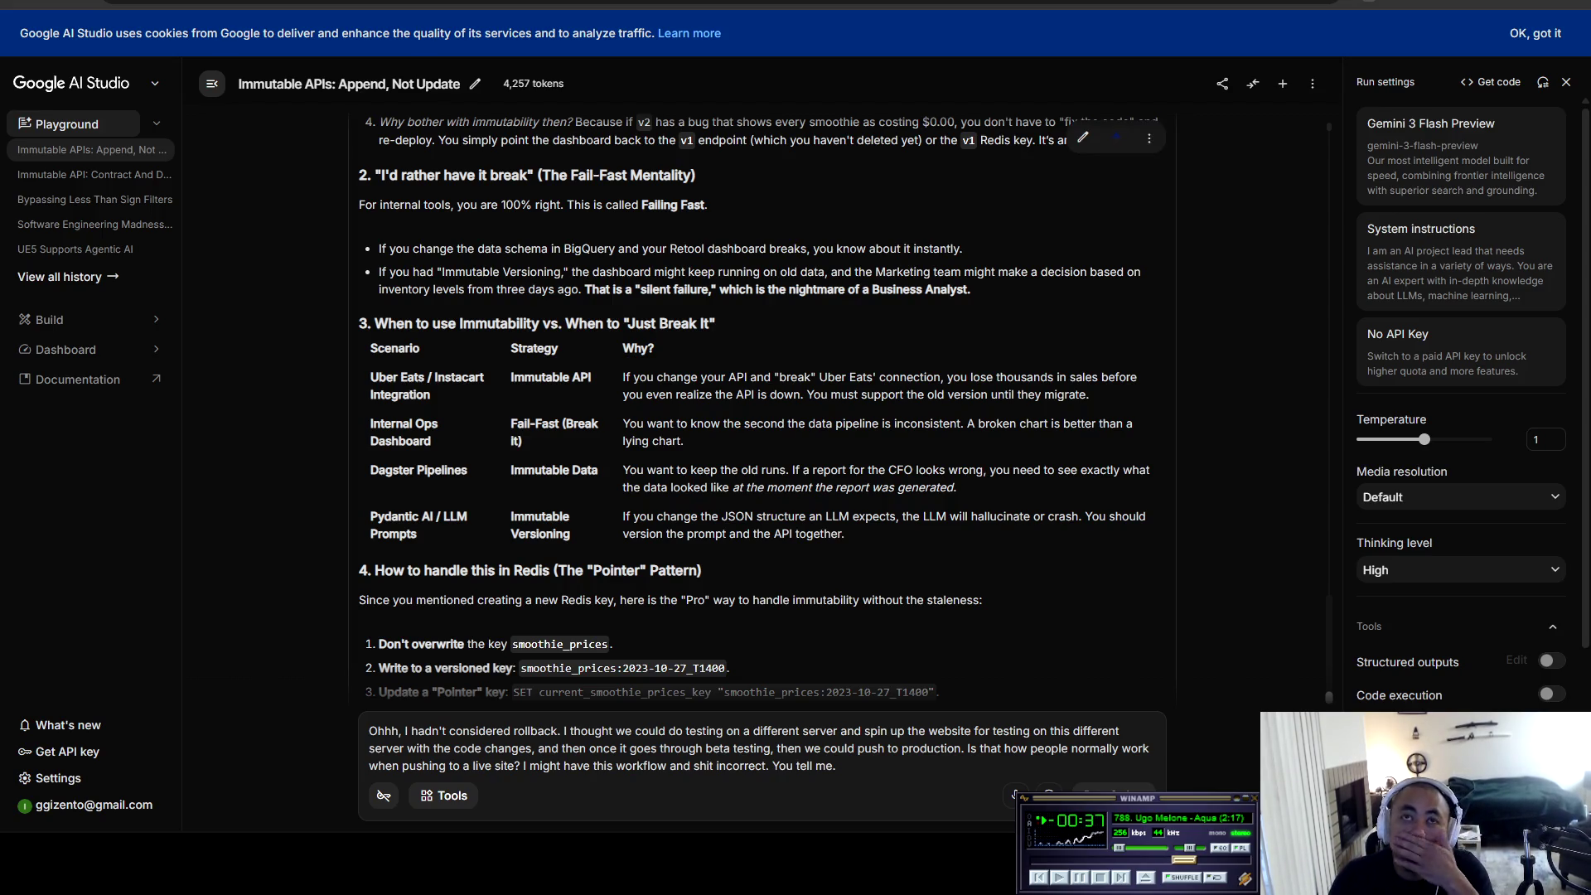
Step: Highlight the Fail-Fast Mentality and 'I'd rather have it break' headings in Gemini's answer
left_click_drag(538, 175, 695, 175)
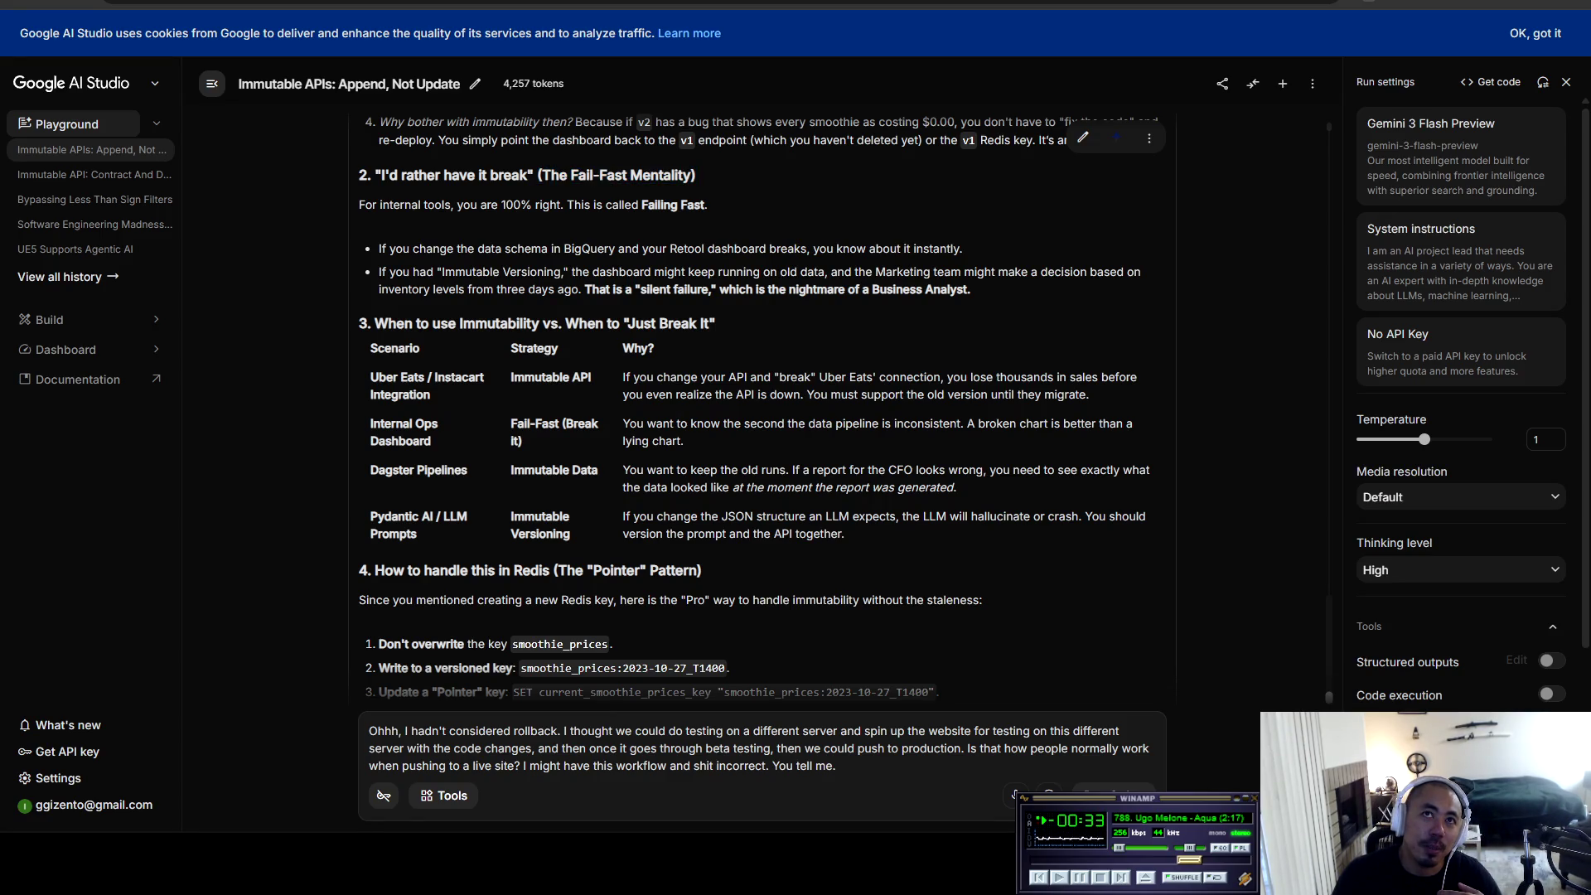
left_click_drag(549, 174, 696, 175)
left_click(622, 175)
left_click_drag(511, 175, 671, 175)
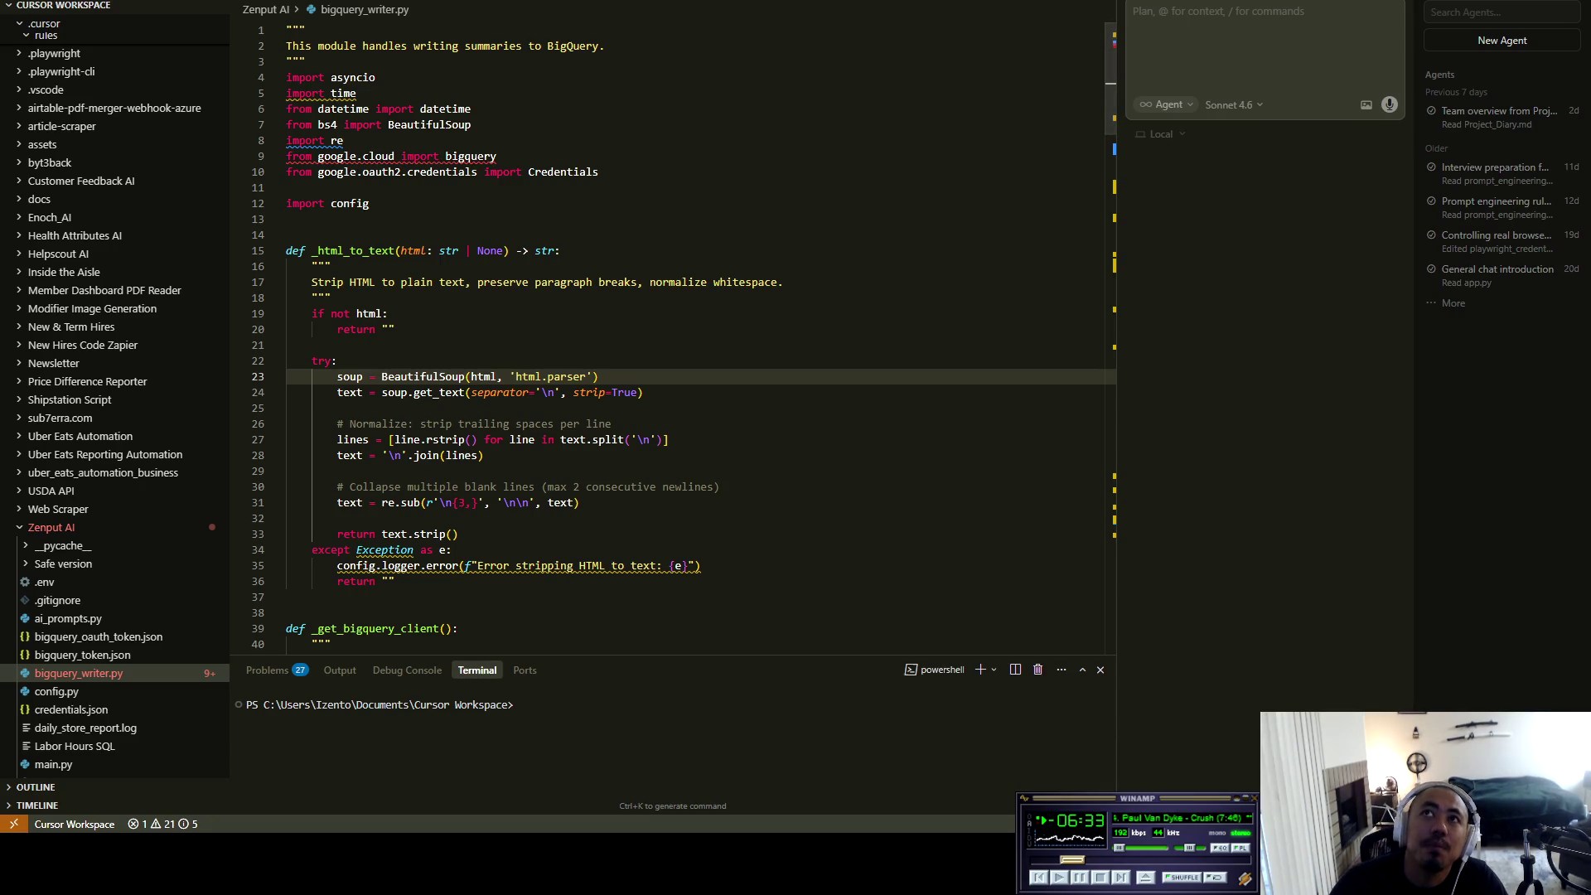
Step: Ask the Cursor agent to read the project diary and recount the colleague's code-review correction
left_click(388, 376)
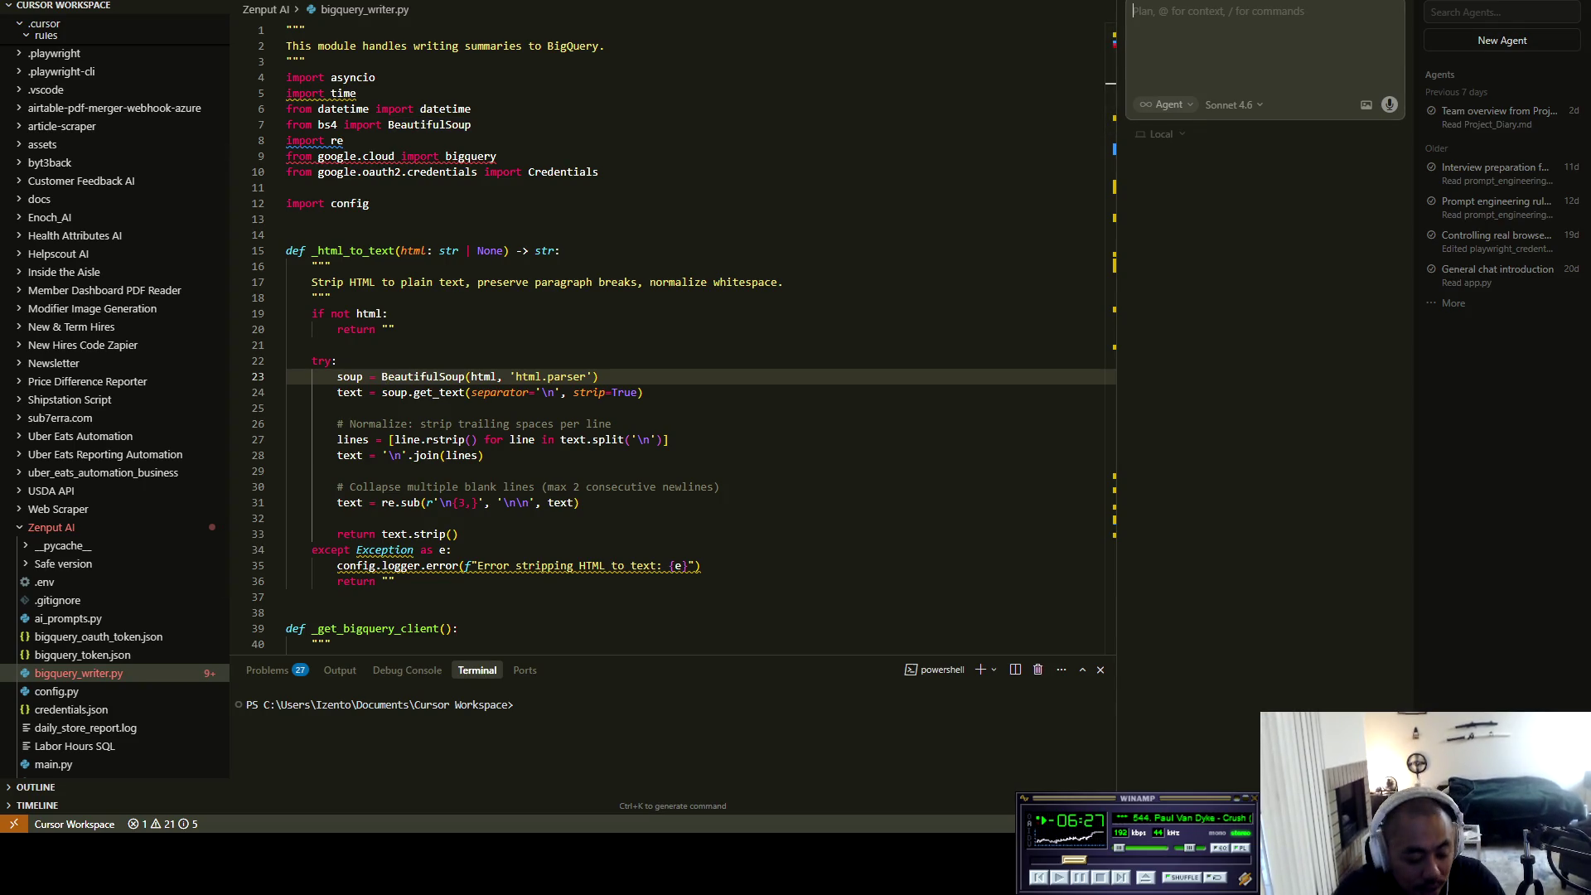
type("Hey, read the proje")
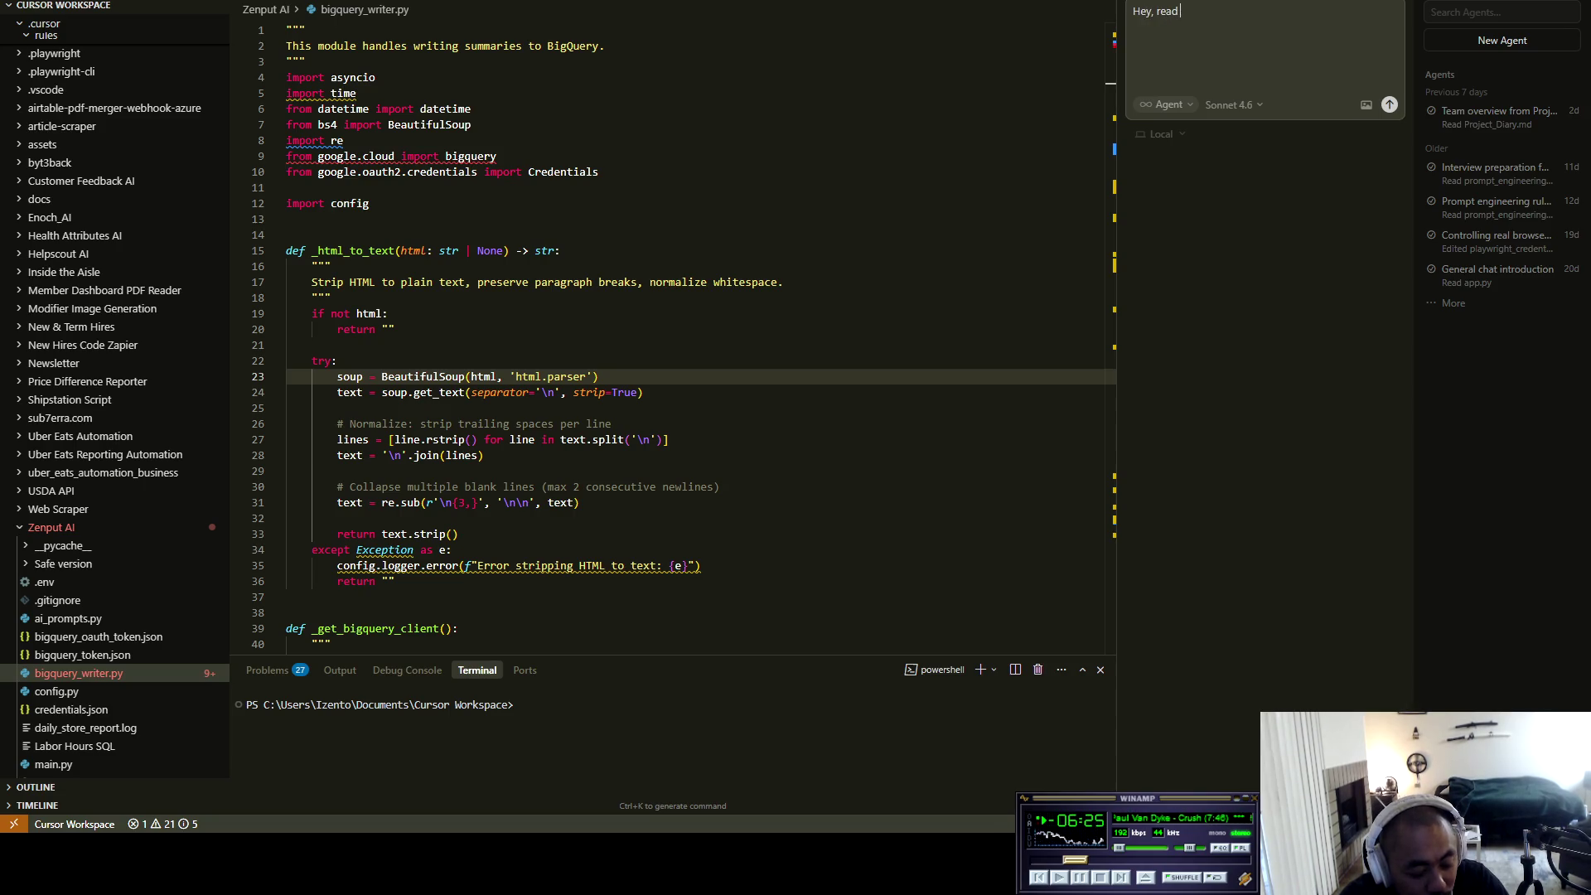
type("ct diar")
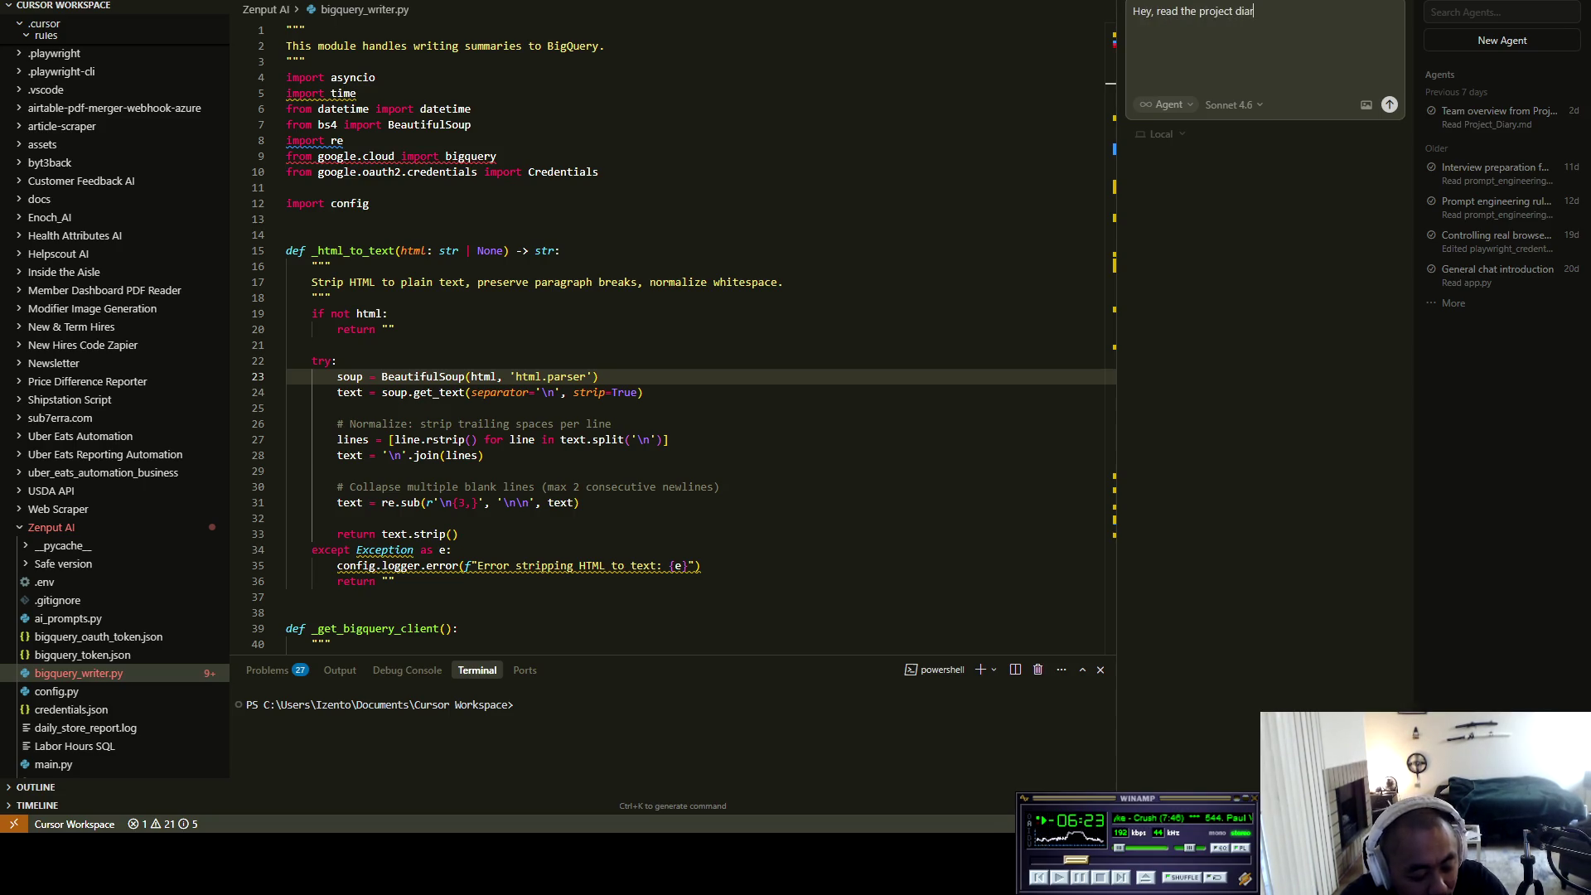
type("y and tell me ")
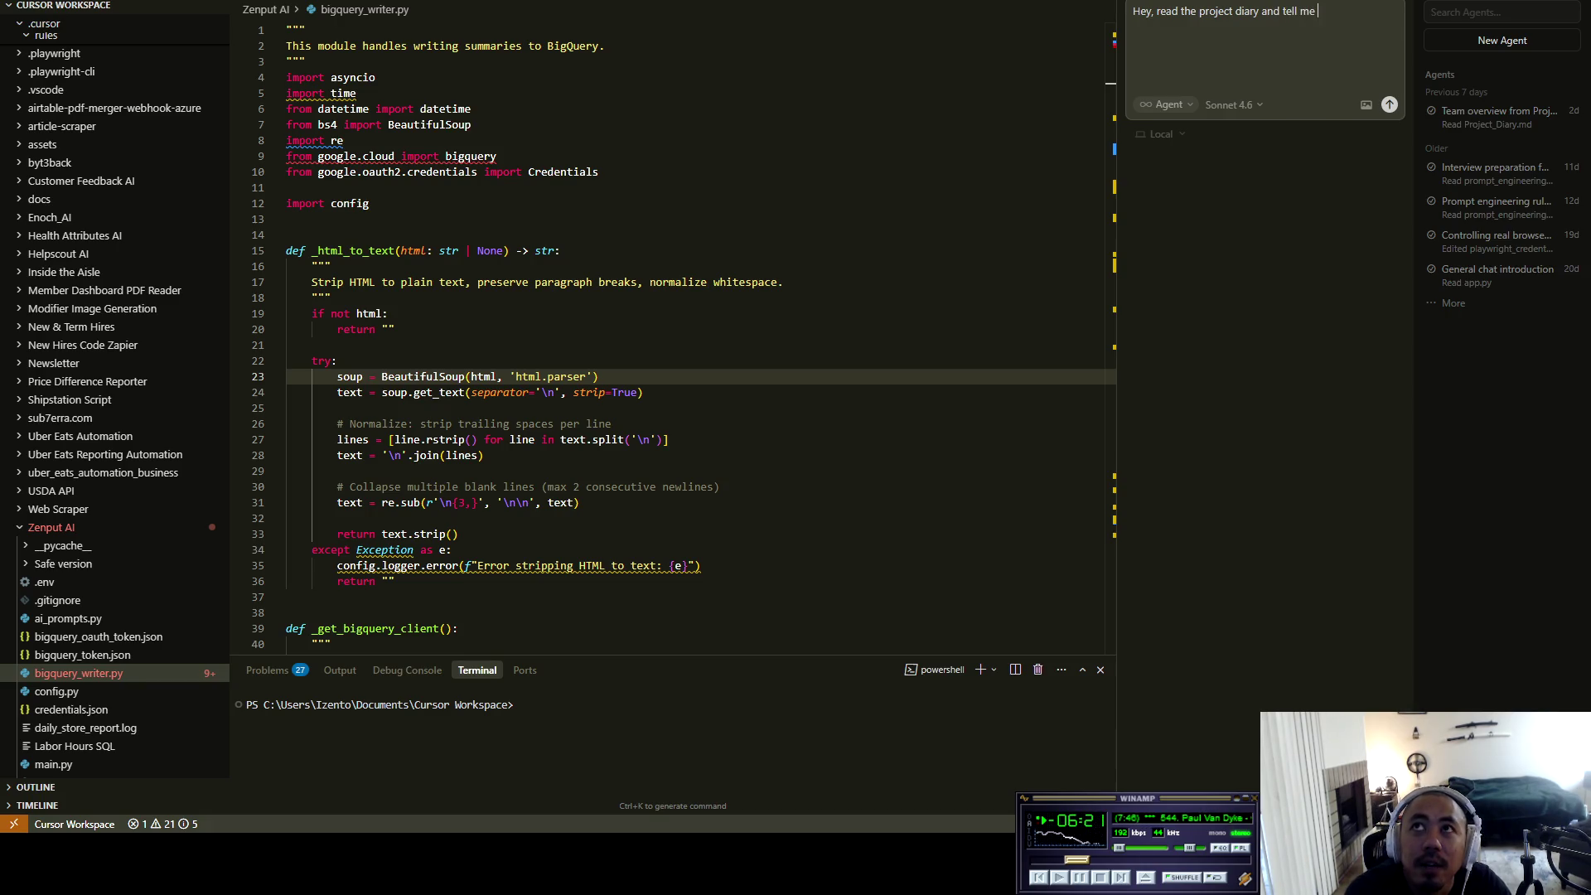
type("about the time that ")
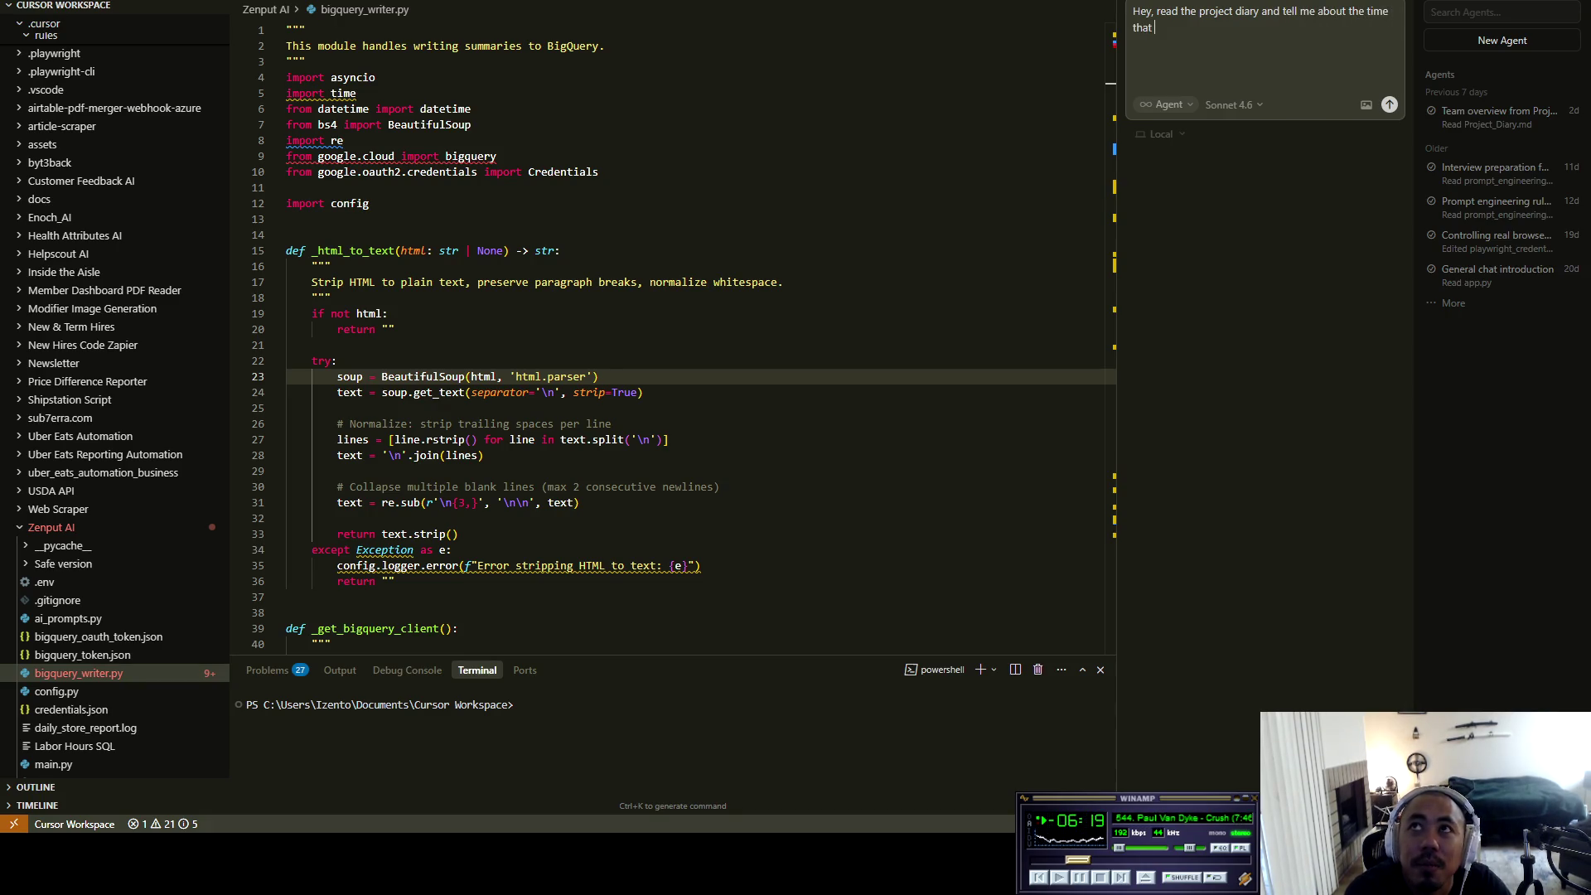
type("Jan c")
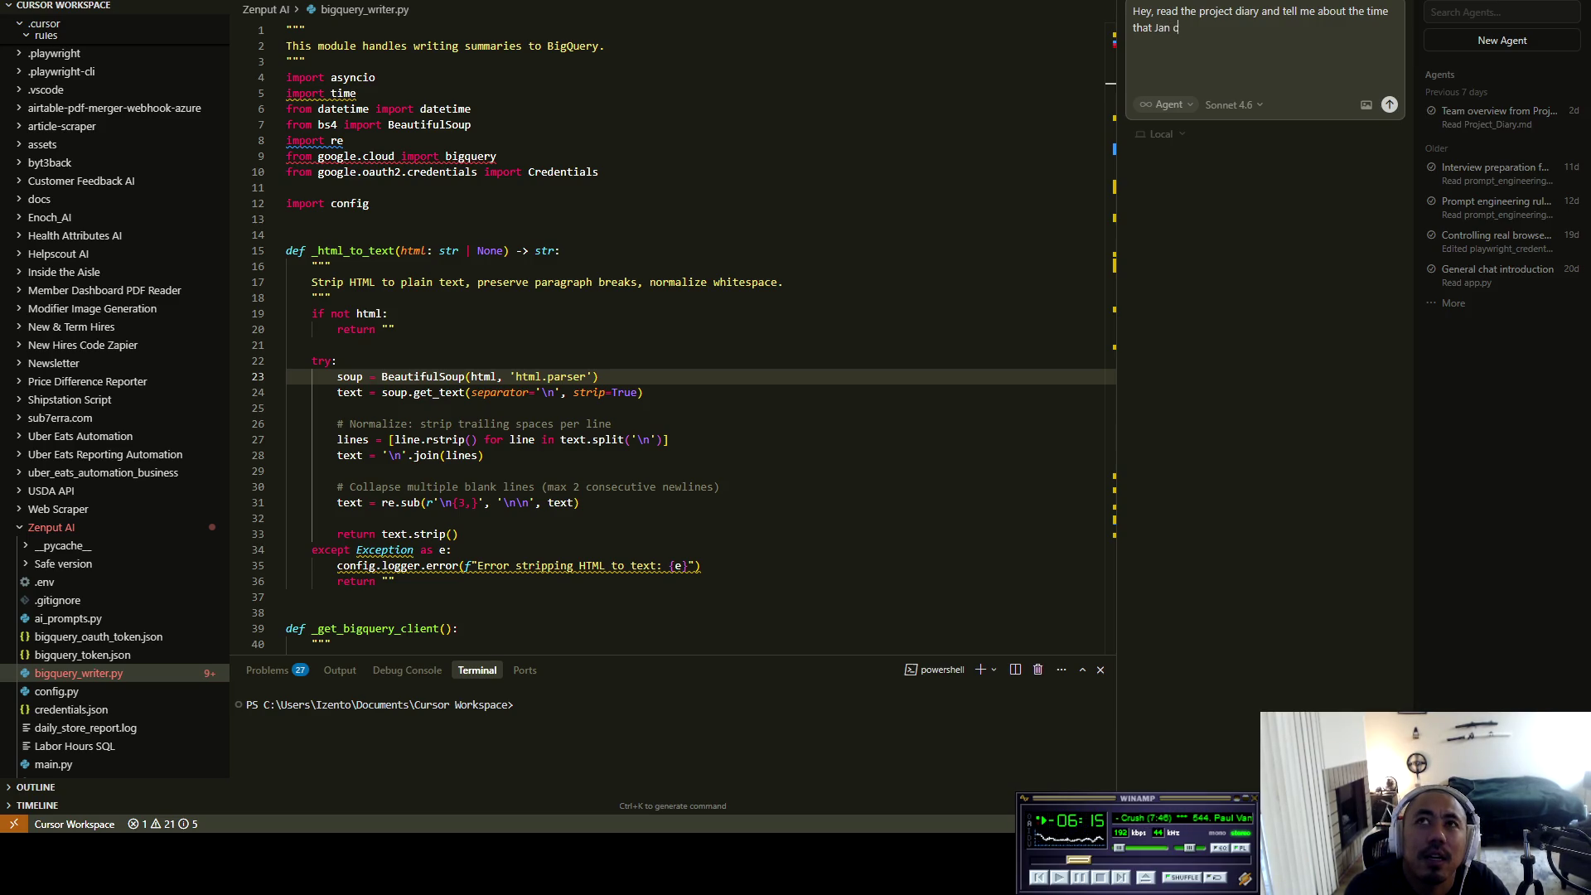
type("orrected my co")
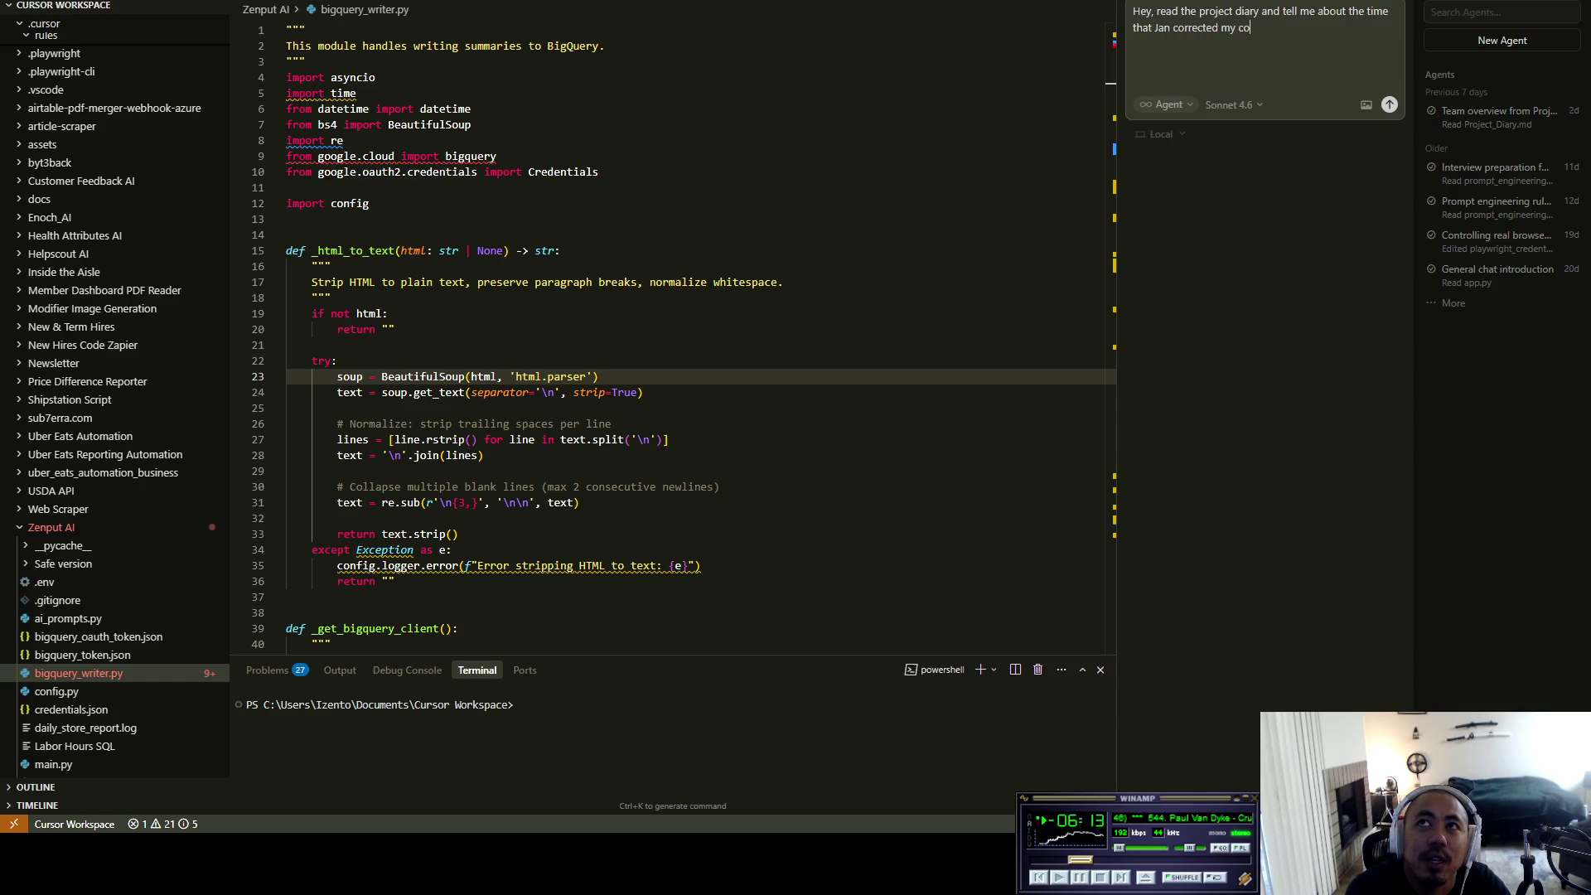
type("de during review.")
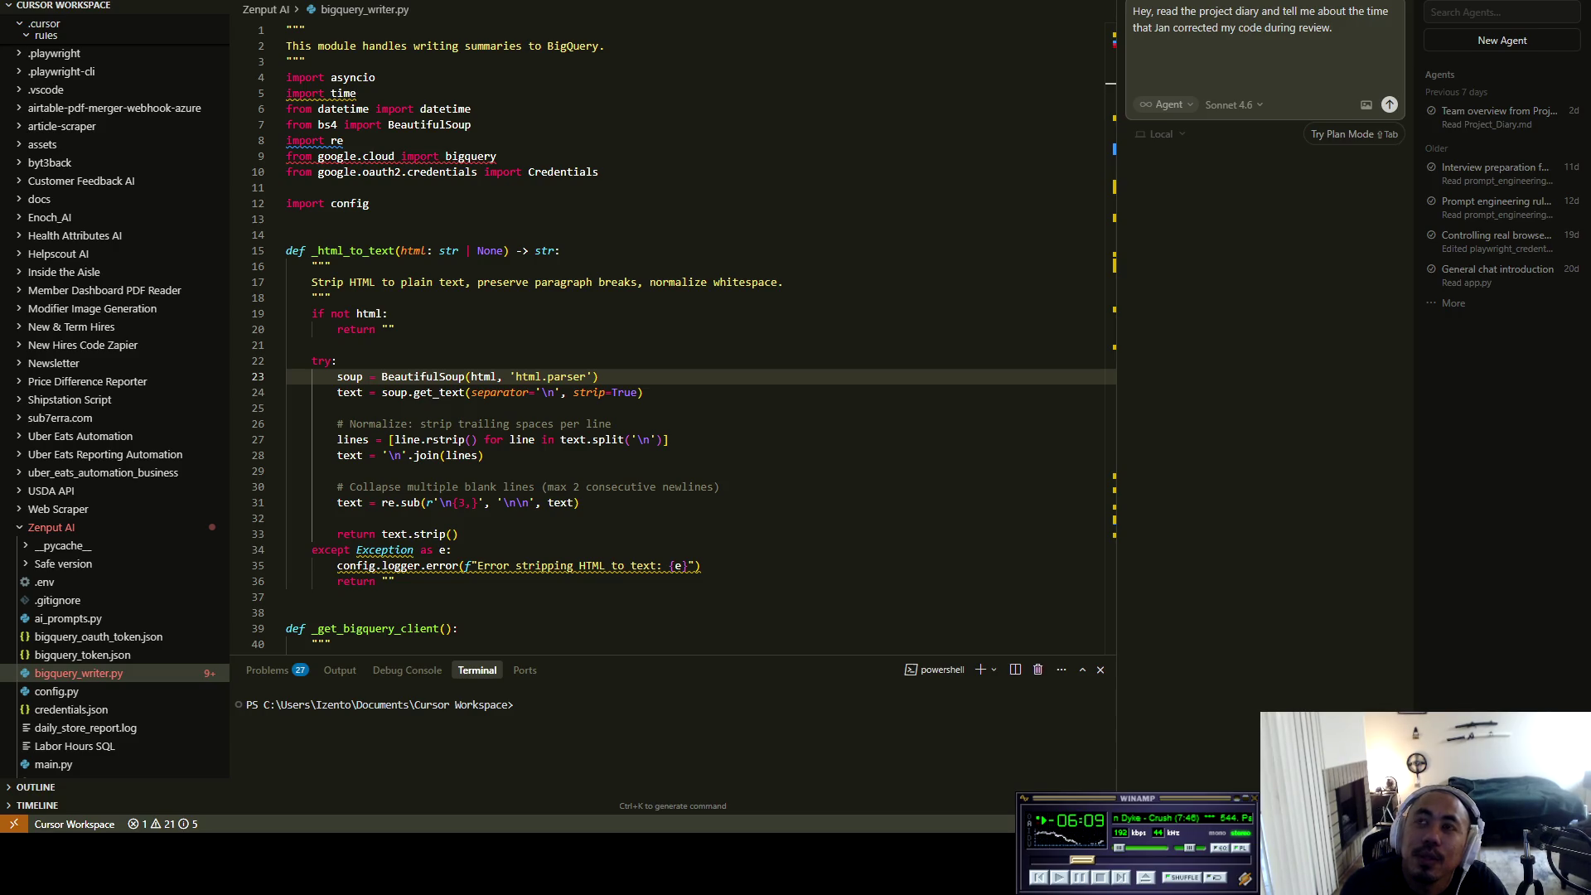
key("Return")
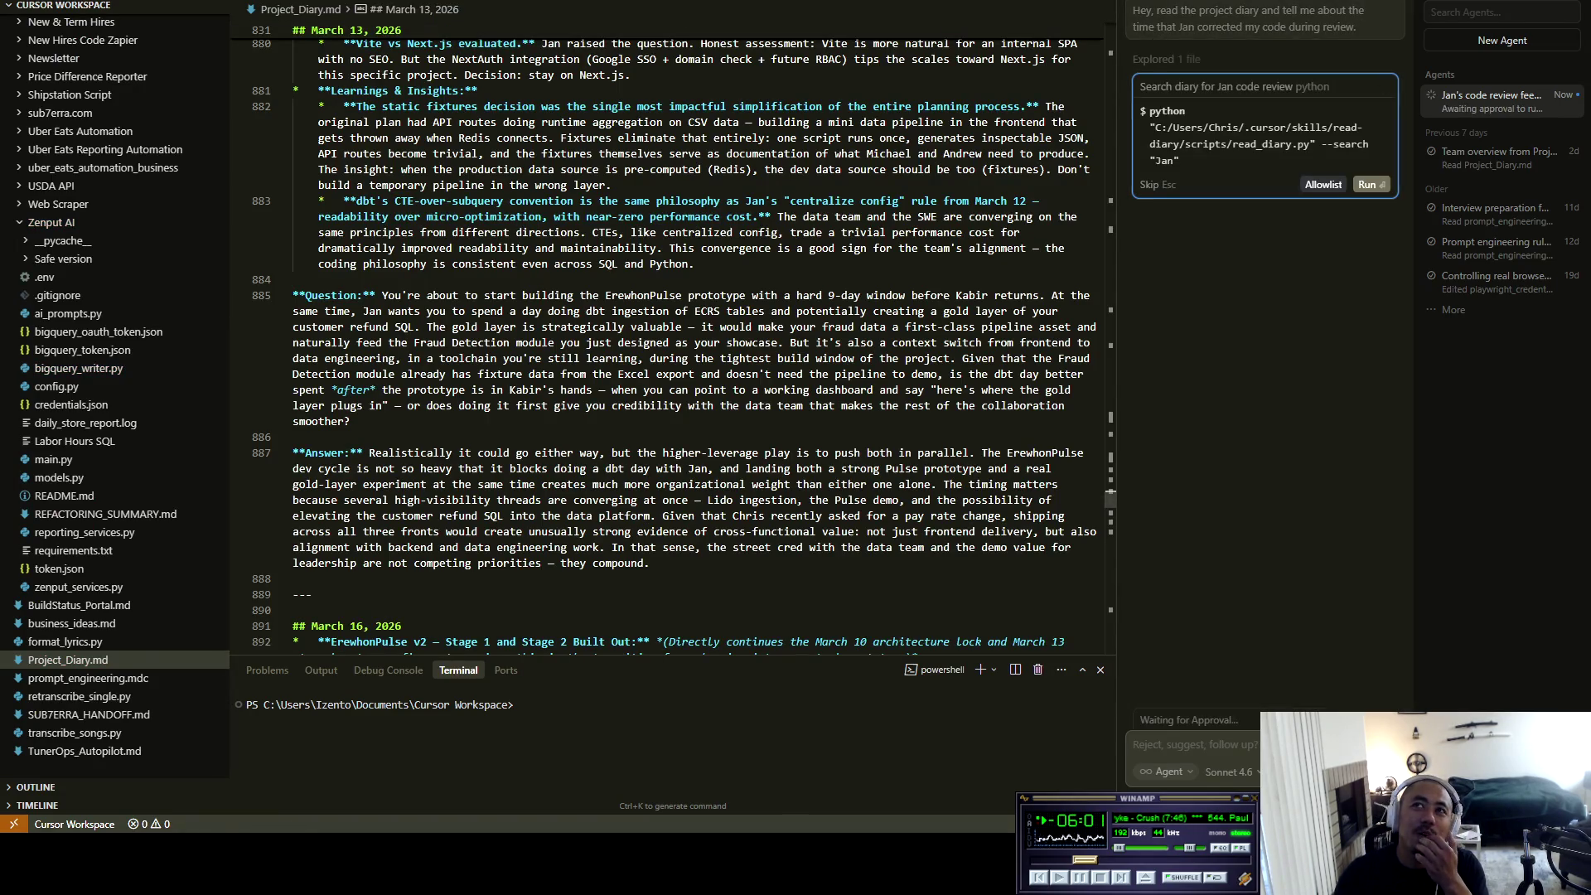
Step: Approve the agent's read_diary.py search command so it runs
left_click(1367, 184)
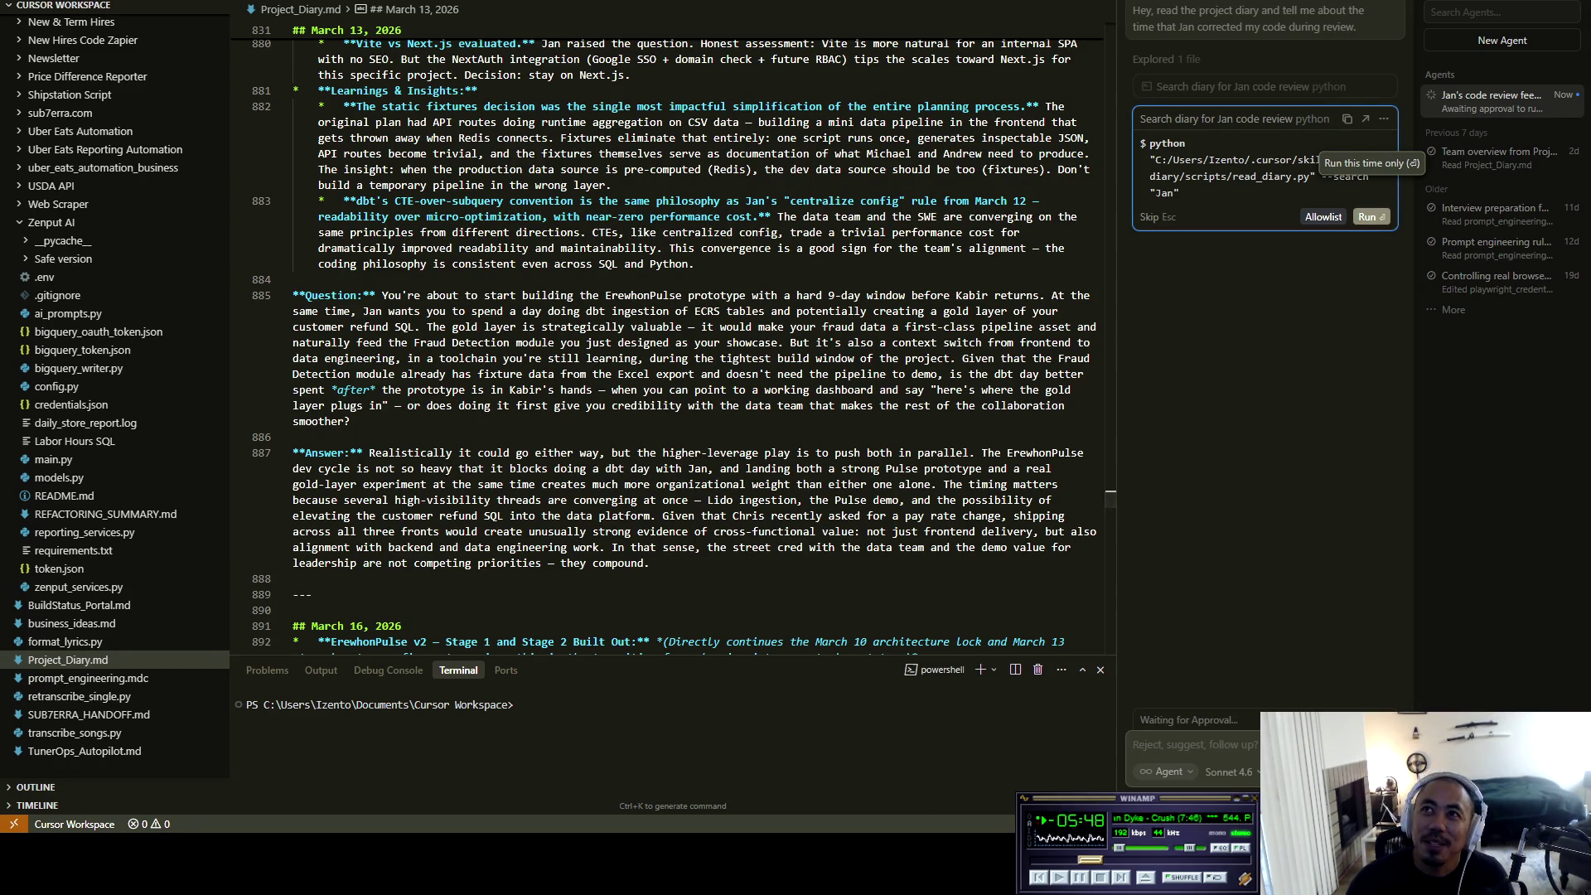
key("Return")
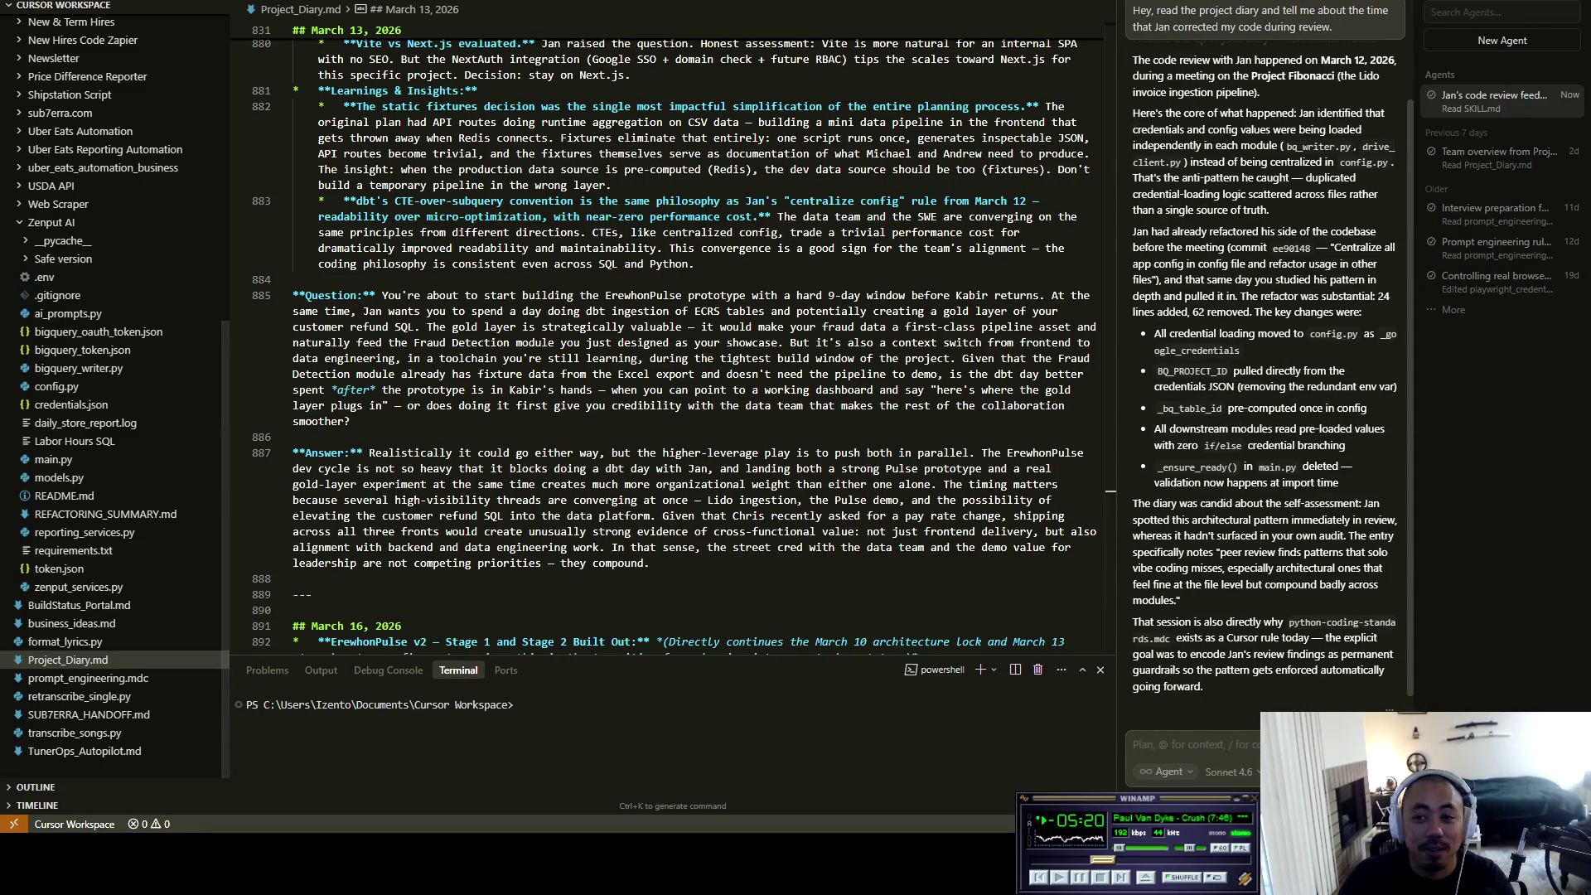
scroll(1264, 373, "up", 2)
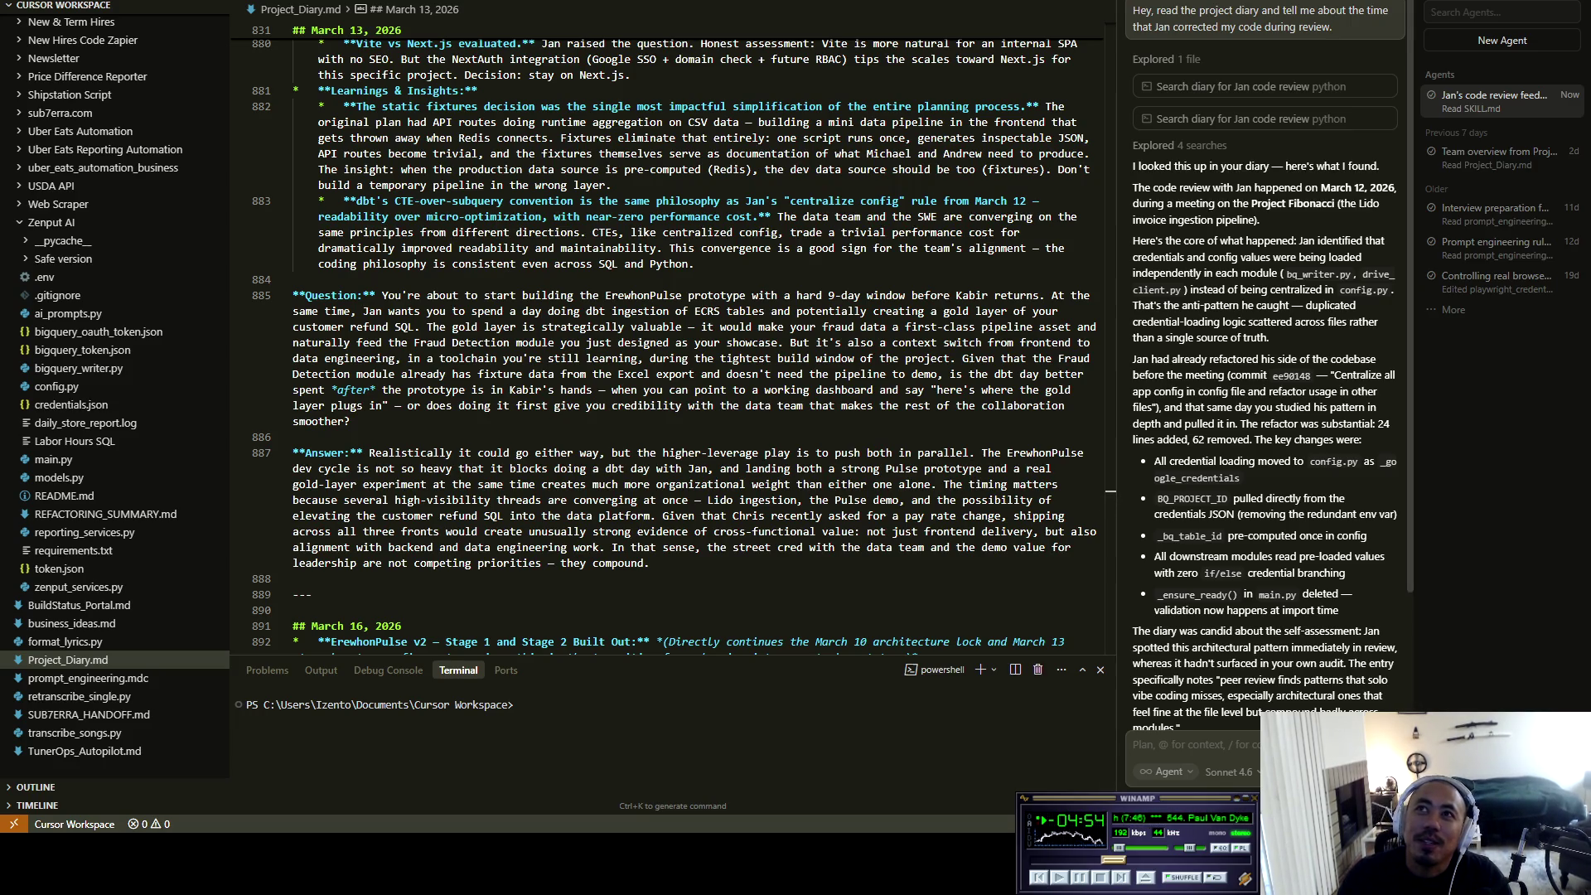
mouse_move(1207, 166)
left_mouse_down()
mouse_move(1333, 166)
mouse_move(1367, 203)
mouse_move(1171, 203)
mouse_move(1397, 187)
mouse_move(1163, 203)
mouse_move(1332, 203)
mouse_move(1260, 220)
mouse_move(1301, 240)
mouse_move(1260, 220)
left_mouse_up()
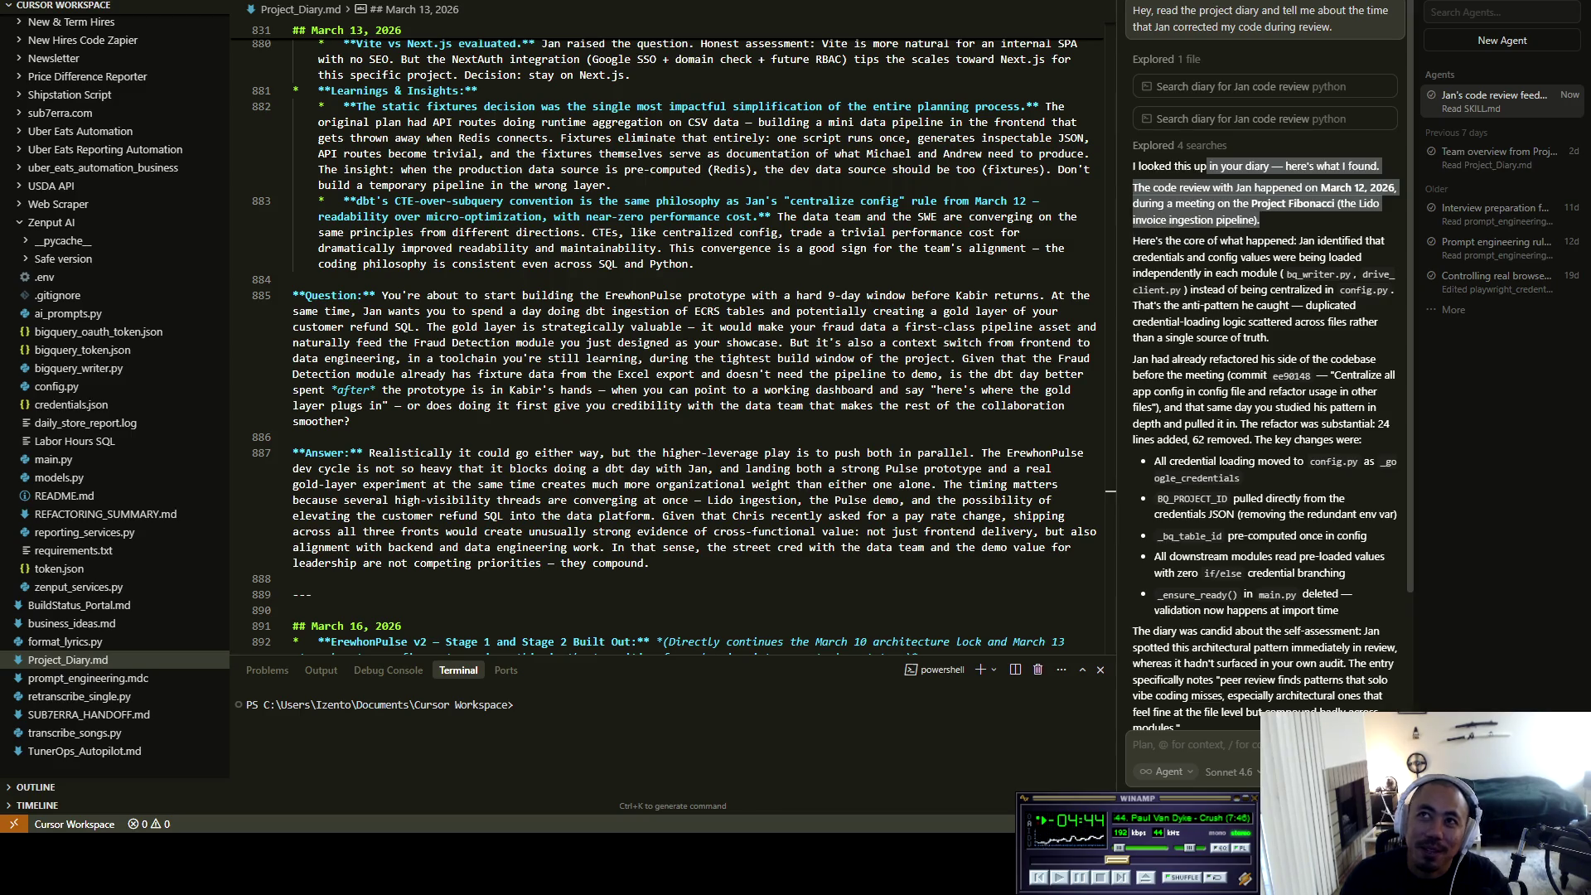
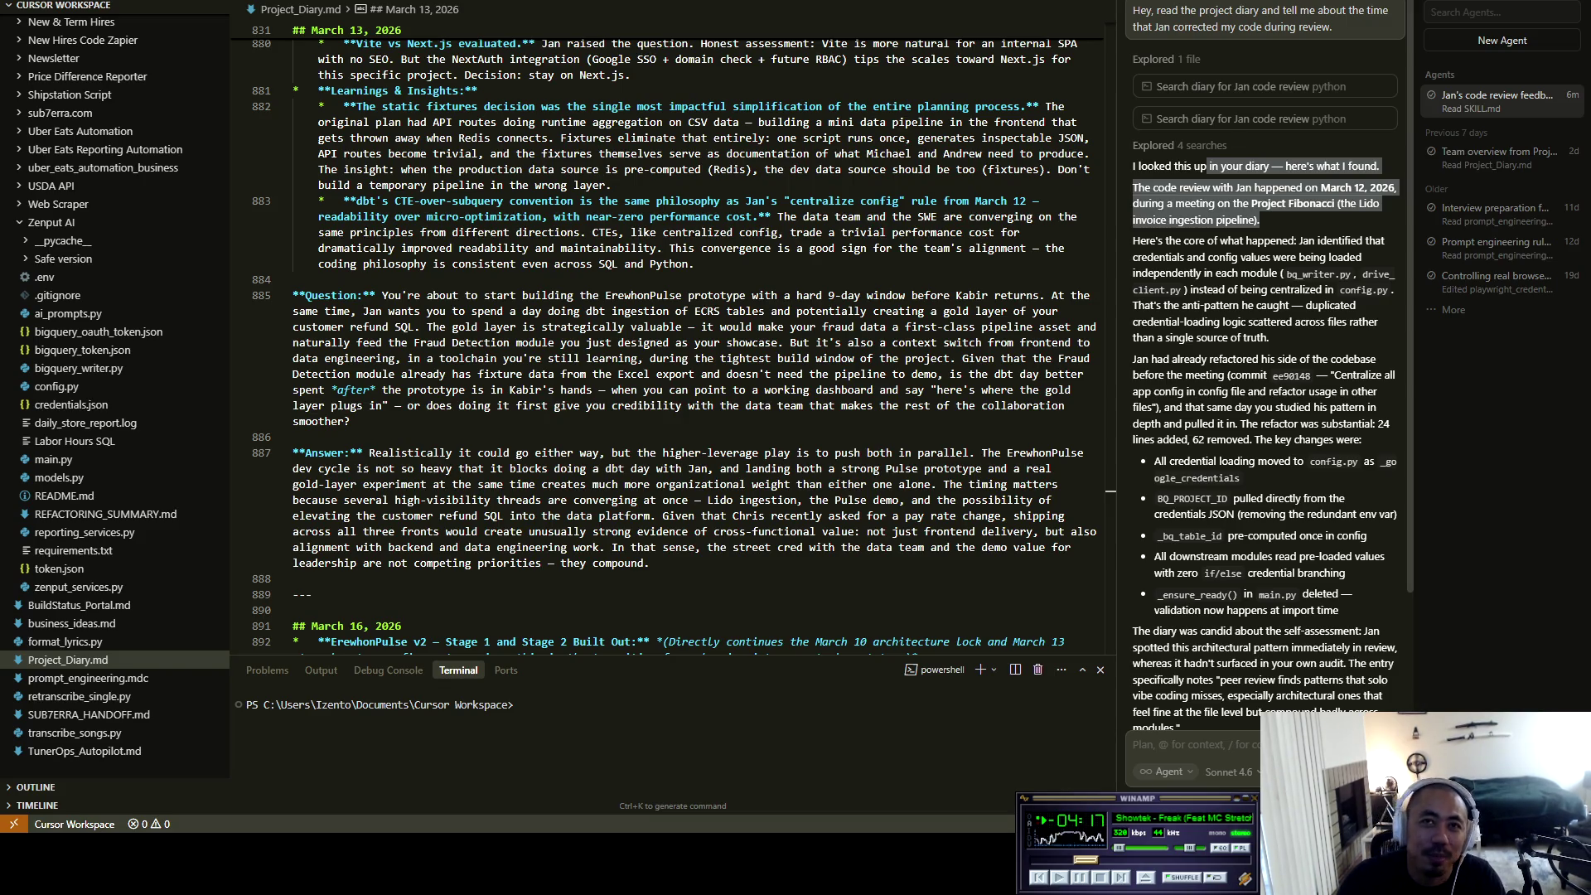
Step: Switch from Project_Diary.md to the Google AI Studio chat and select 'The Fail-Fast Mentality' heading
left_click(611, 185)
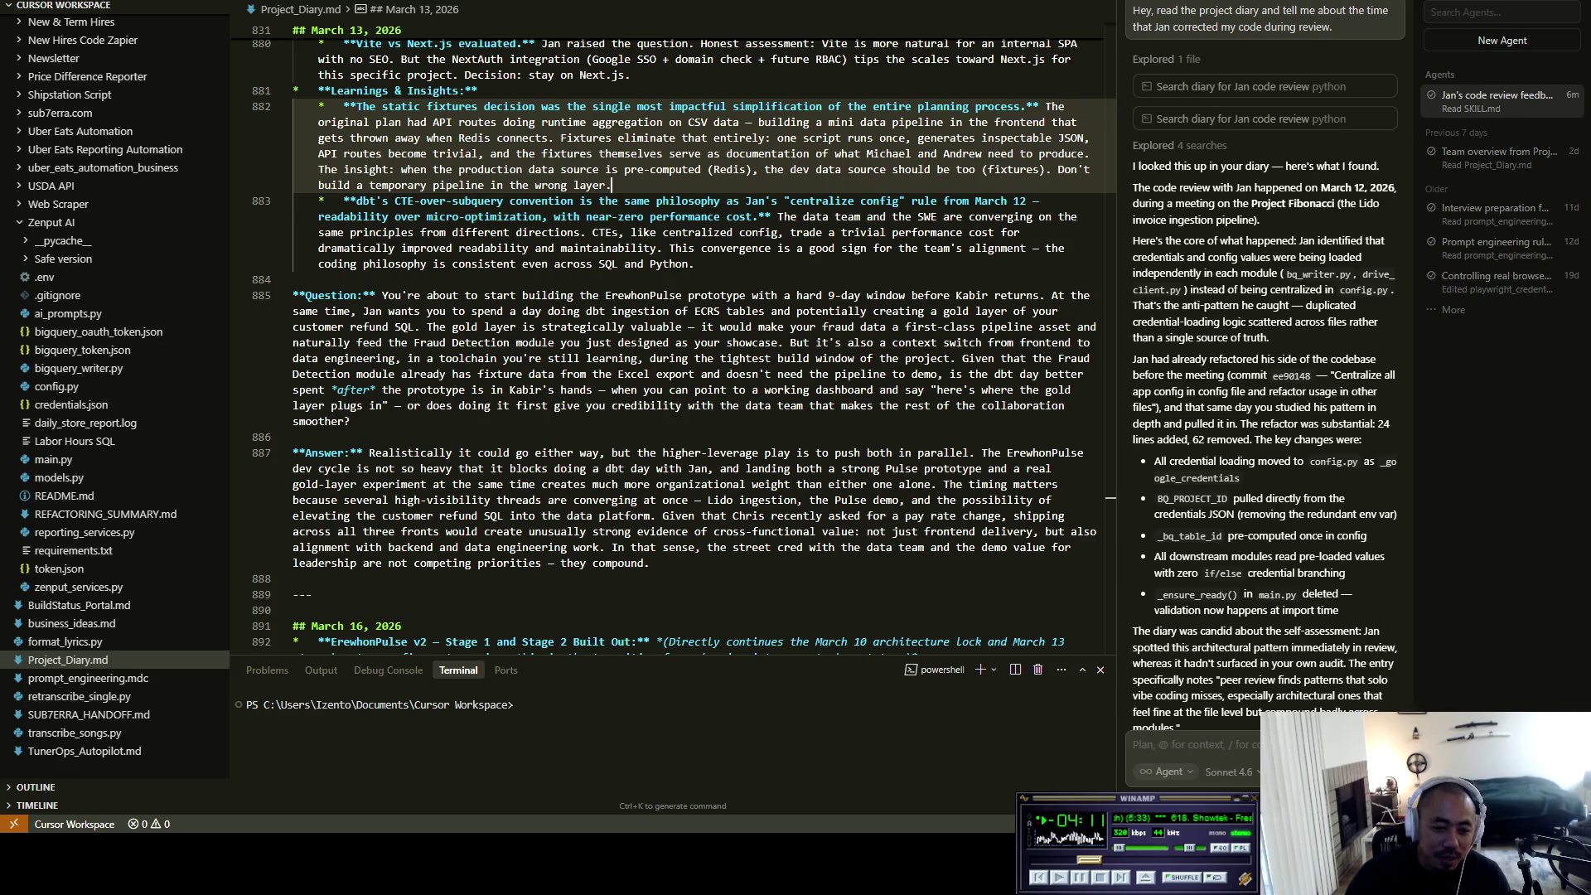
key("alt+Tab")
left_click_drag(542, 175, 696, 175)
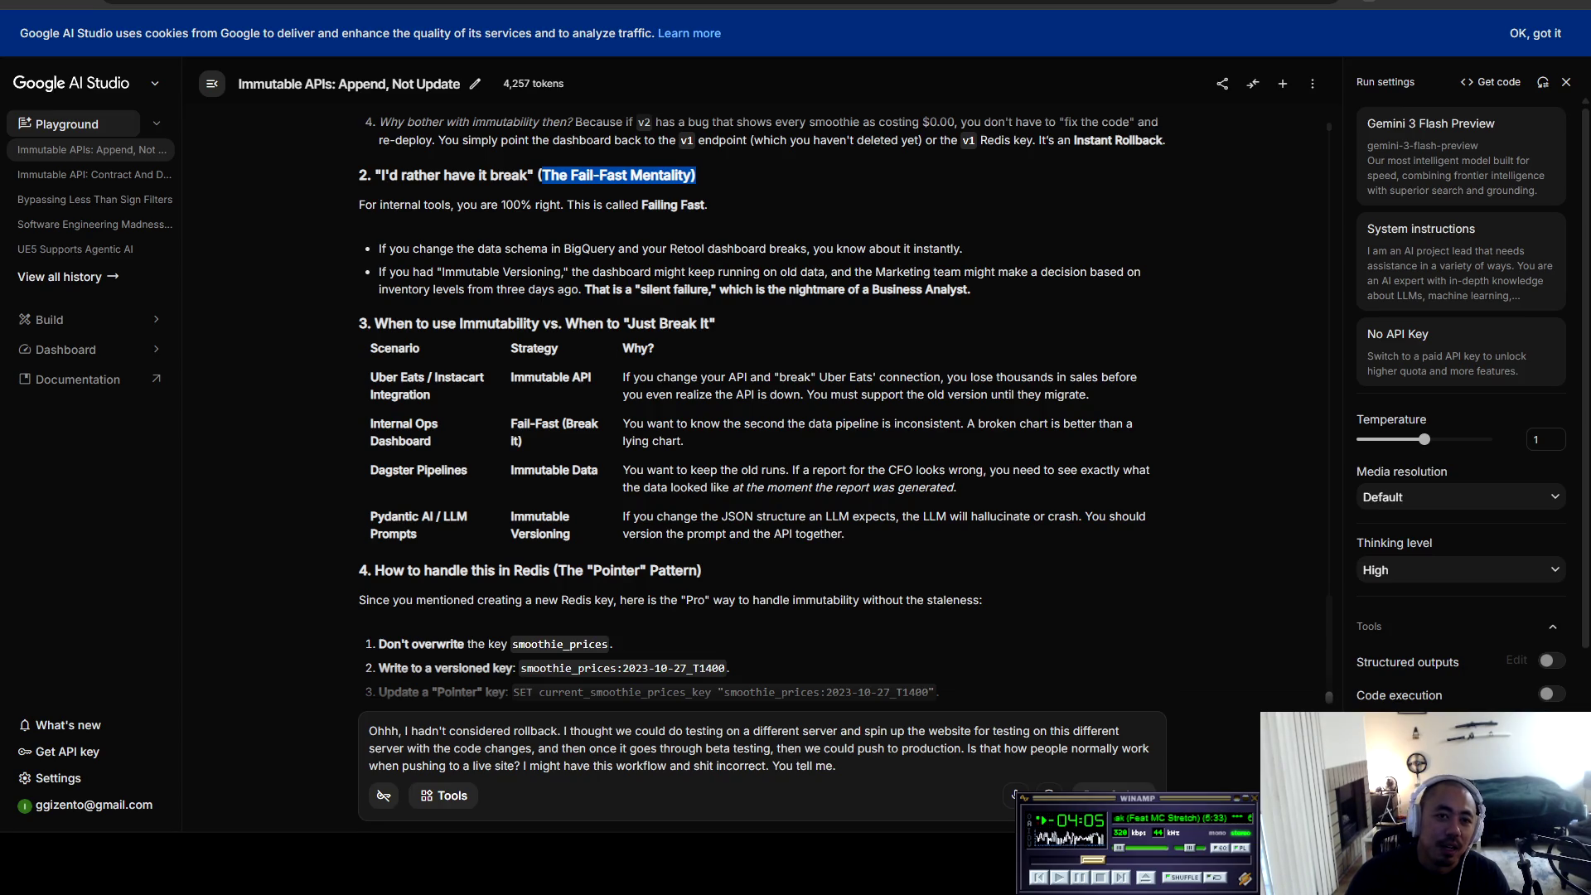
left_click(1117, 137)
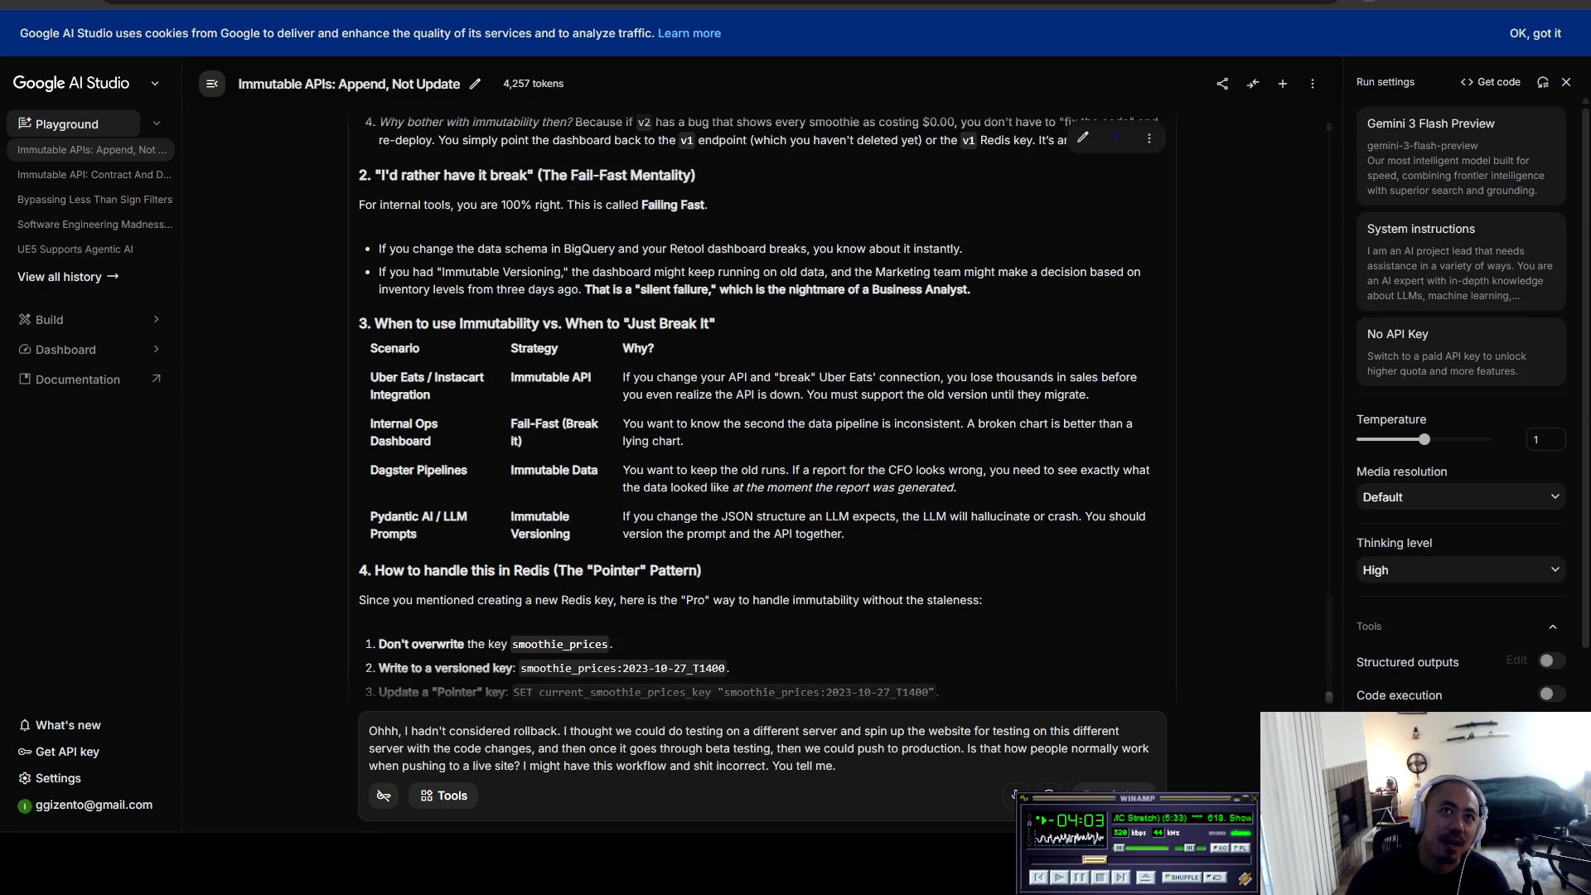
left_click_drag(367, 174, 708, 204)
left_click(1117, 138)
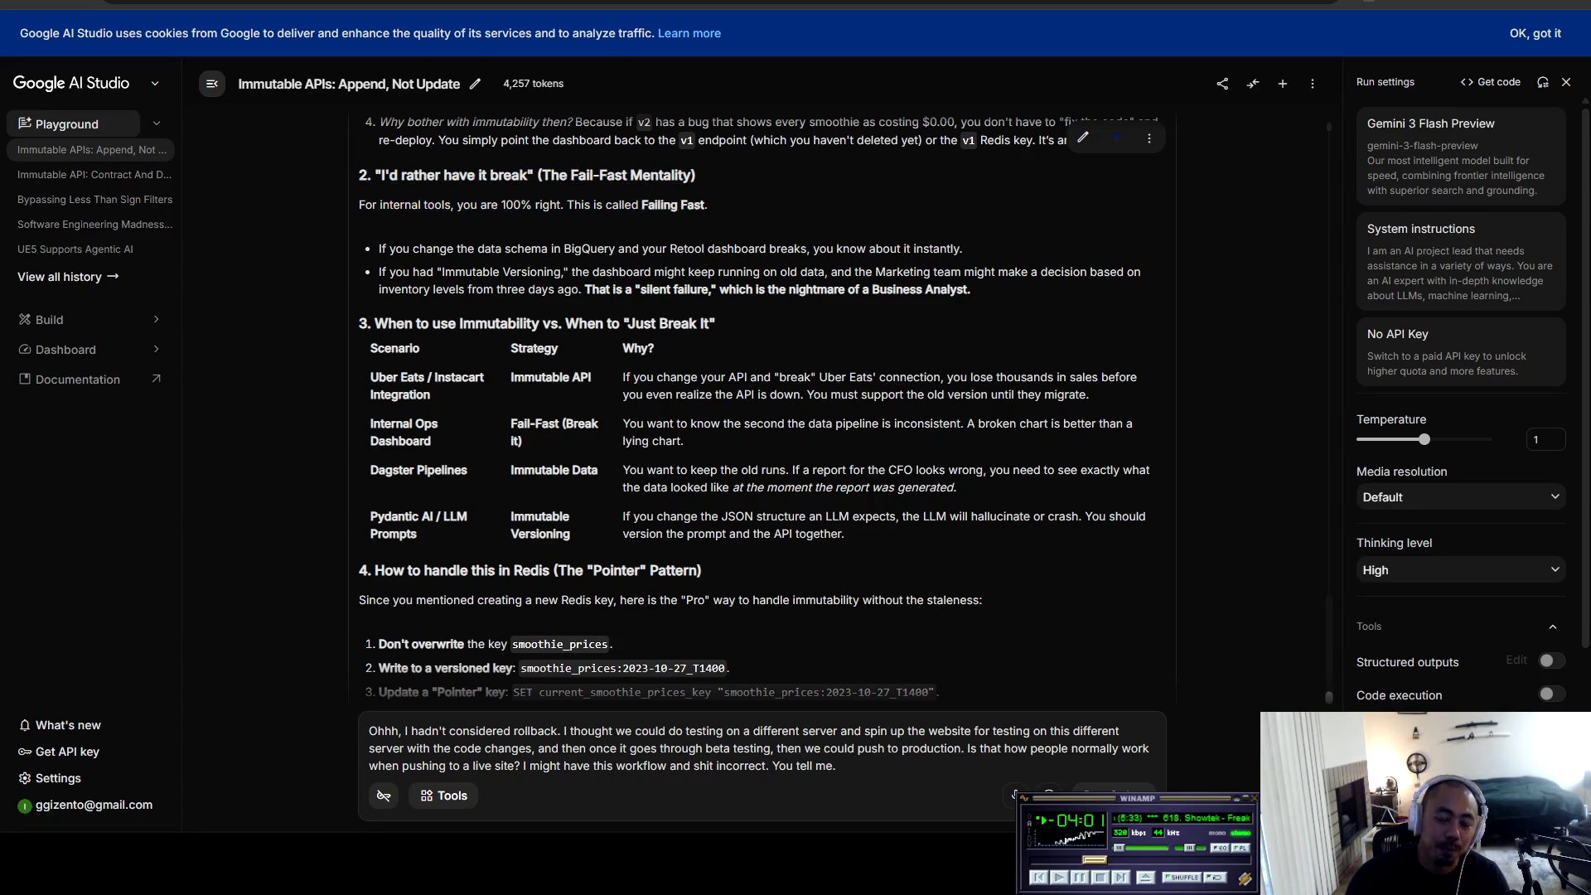